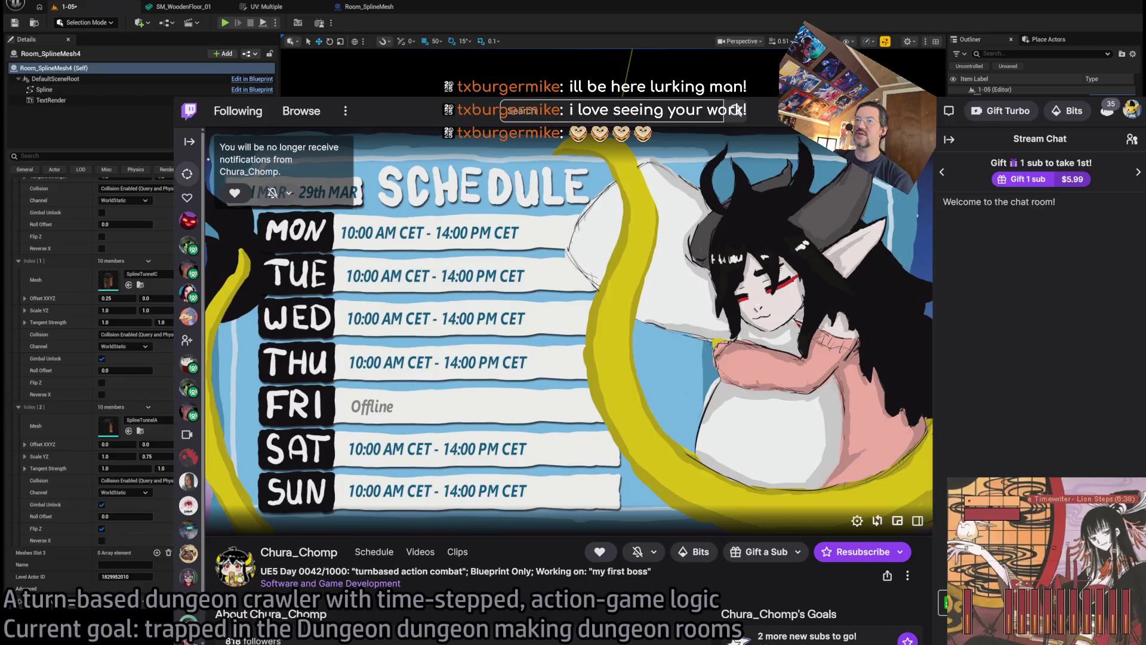
key("ctrl+w")
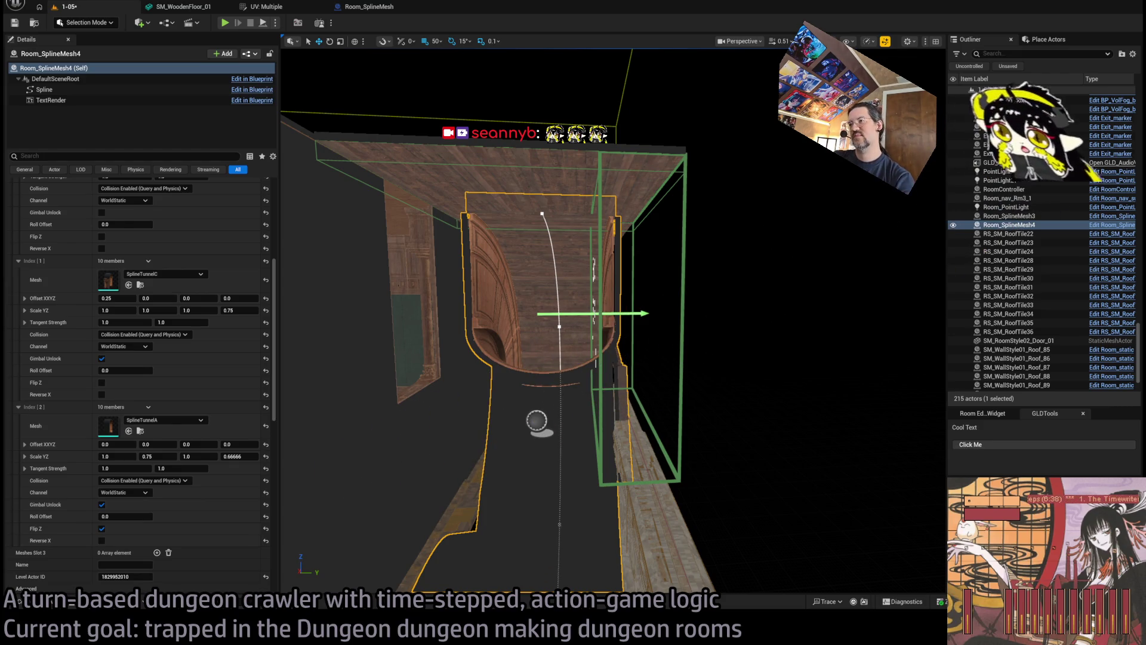
Turn the level 1-05 view toward the doorway and select the arched door piece.
mouse_move(615, 358)
left_mouse_down()
mouse_move(573, 352)
mouse_move(615, 341)
mouse_move(615, 238)
mouse_move(466, 251)
mouse_move(430, 295)
mouse_move(436, 260)
left_mouse_up()
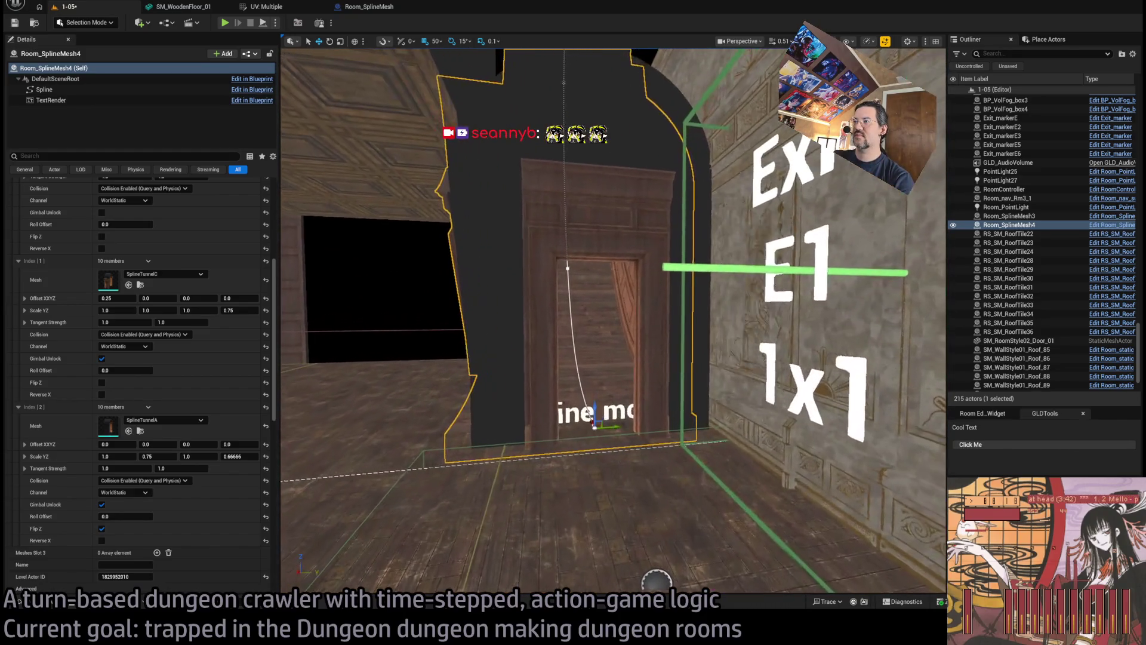
left_click(409, 395)
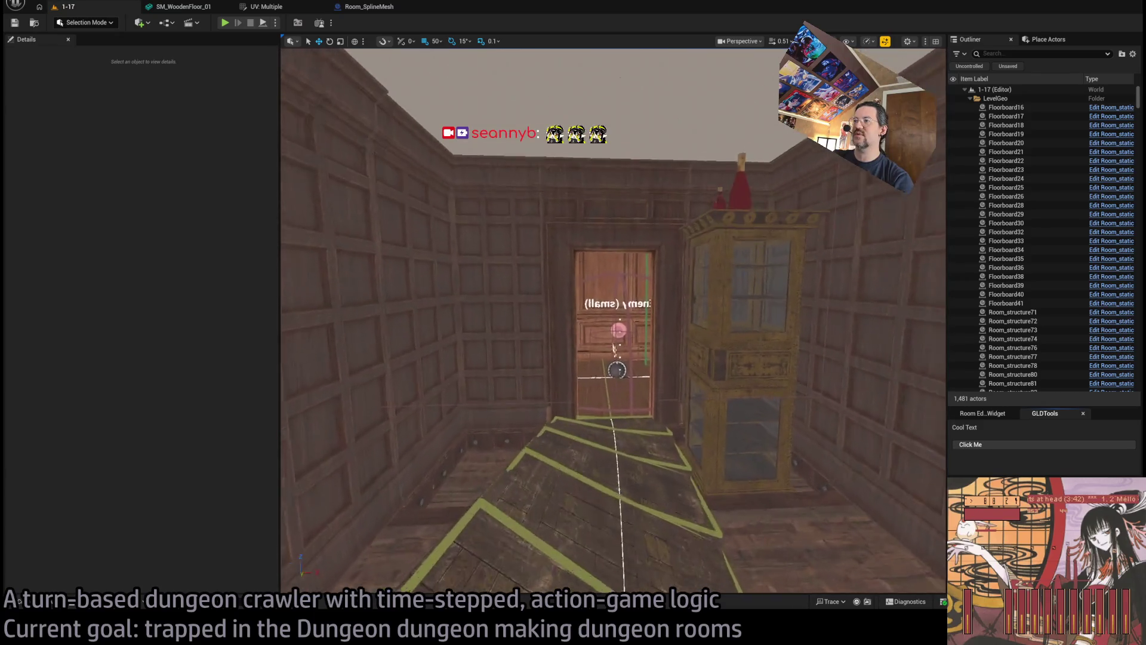
Select the back, right-hand and far wood-panel wall pieces in level 1-17's room.
left_click(634, 293)
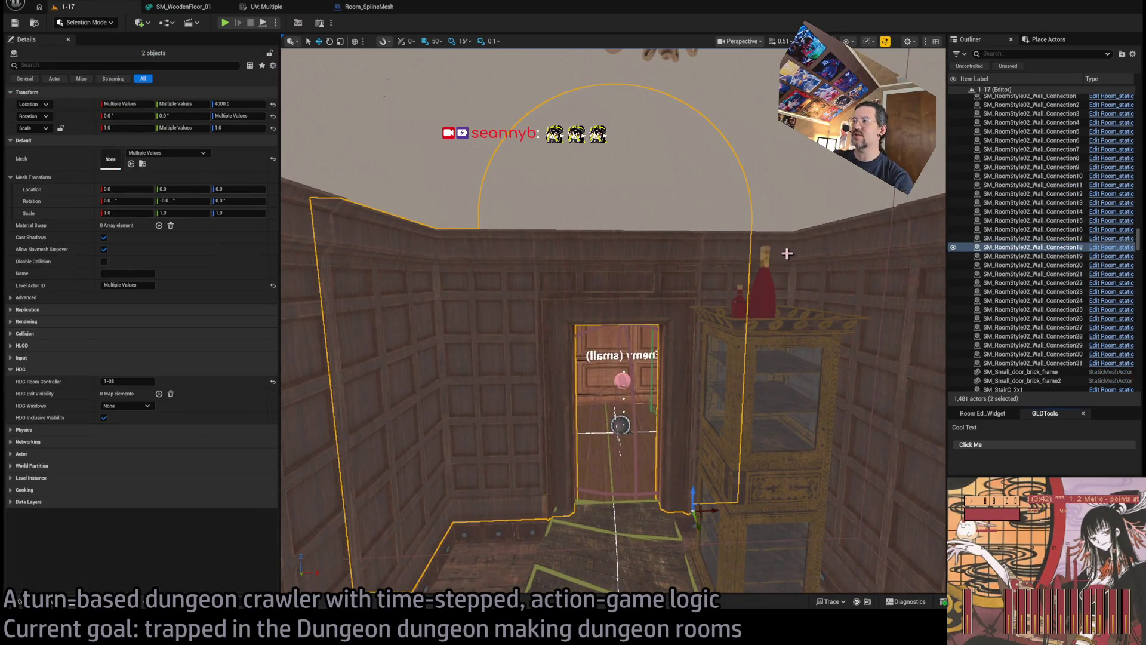
left_click(753, 228, "ctrl")
left_click(781, 204, "ctrl")
scroll(786, 221, "down", 5)
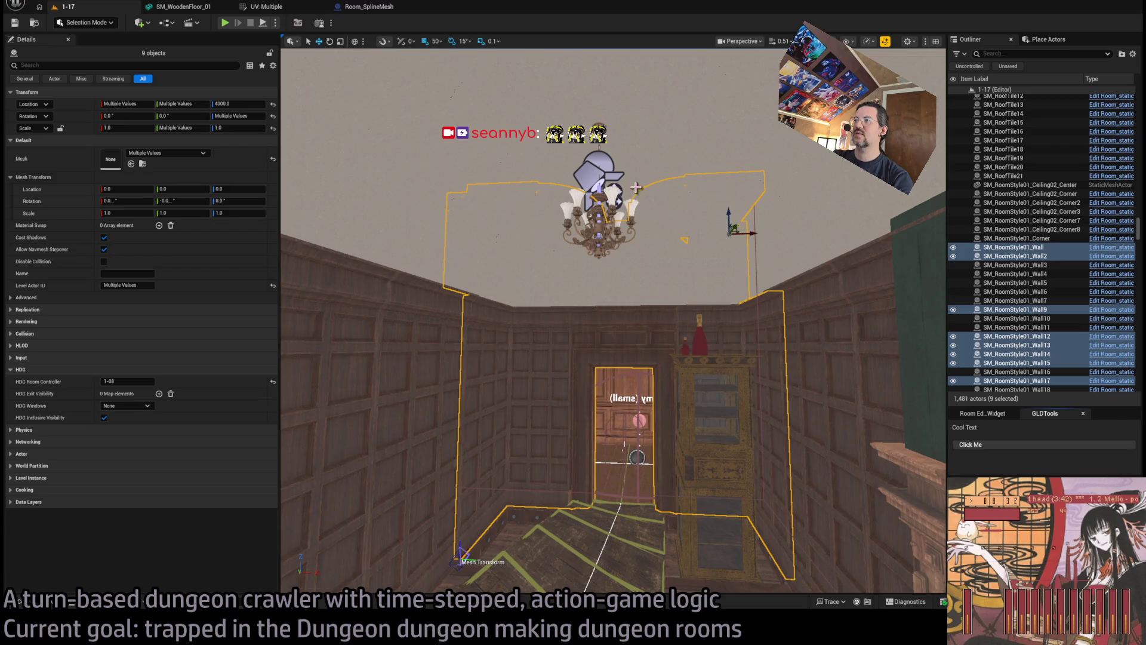
left_click(678, 201, "ctrl")
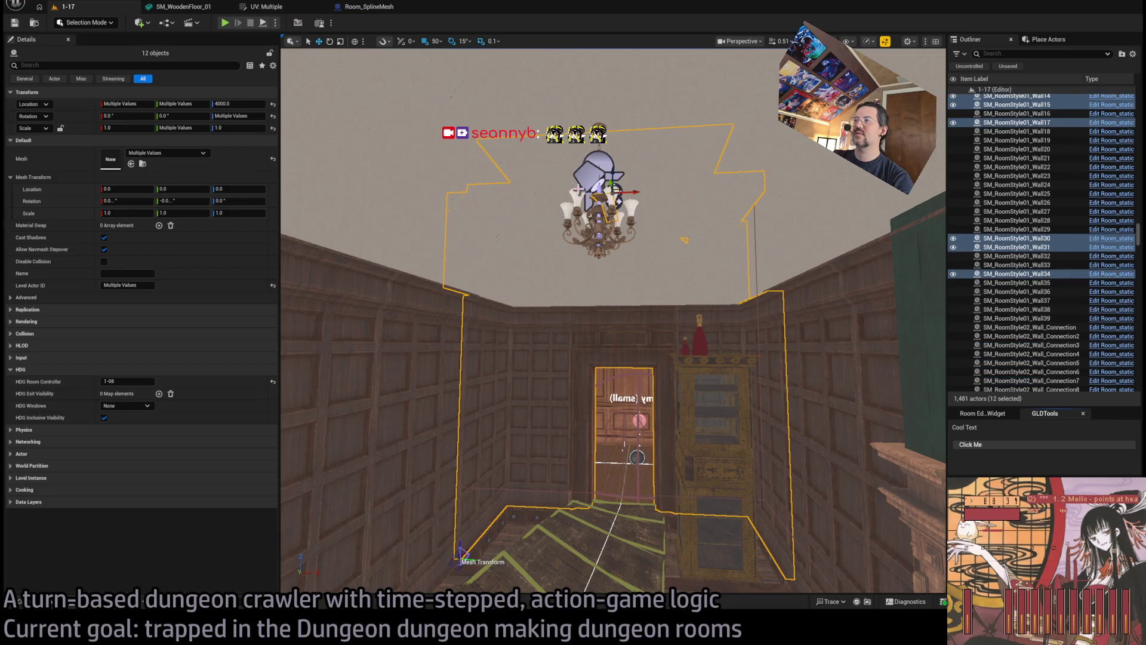
scroll(435, 200, "up", 3)
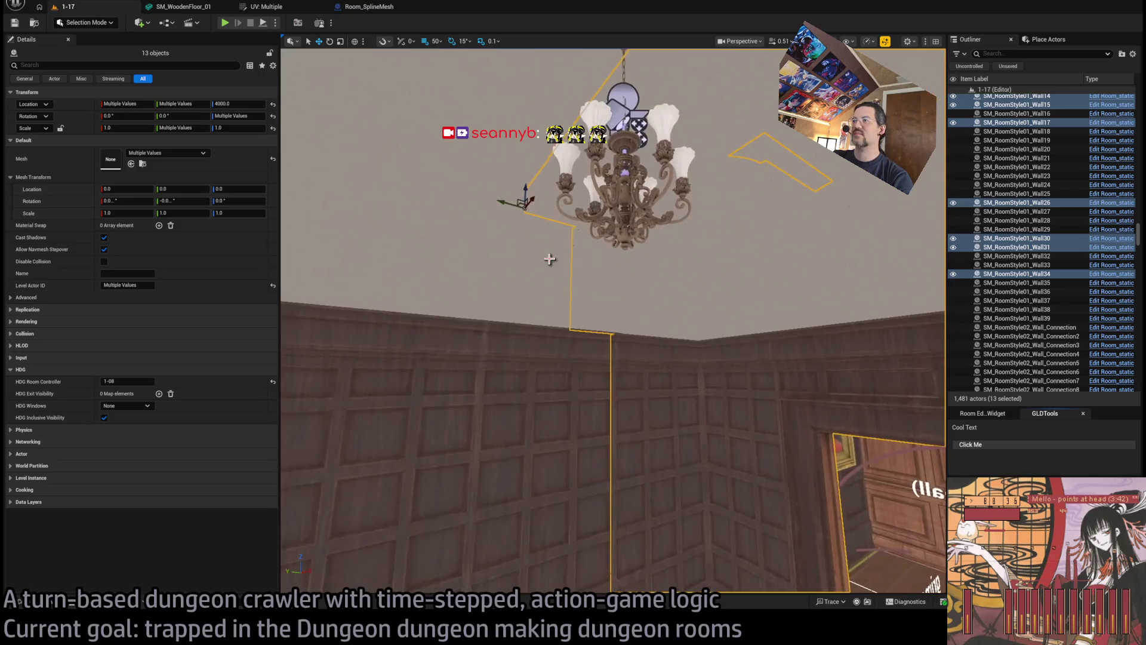
Add the upper, middle and corner wall panels, bringing the selection to 19 pieces.
left_click(542, 256, "ctrl")
left_click(683, 279, "ctrl")
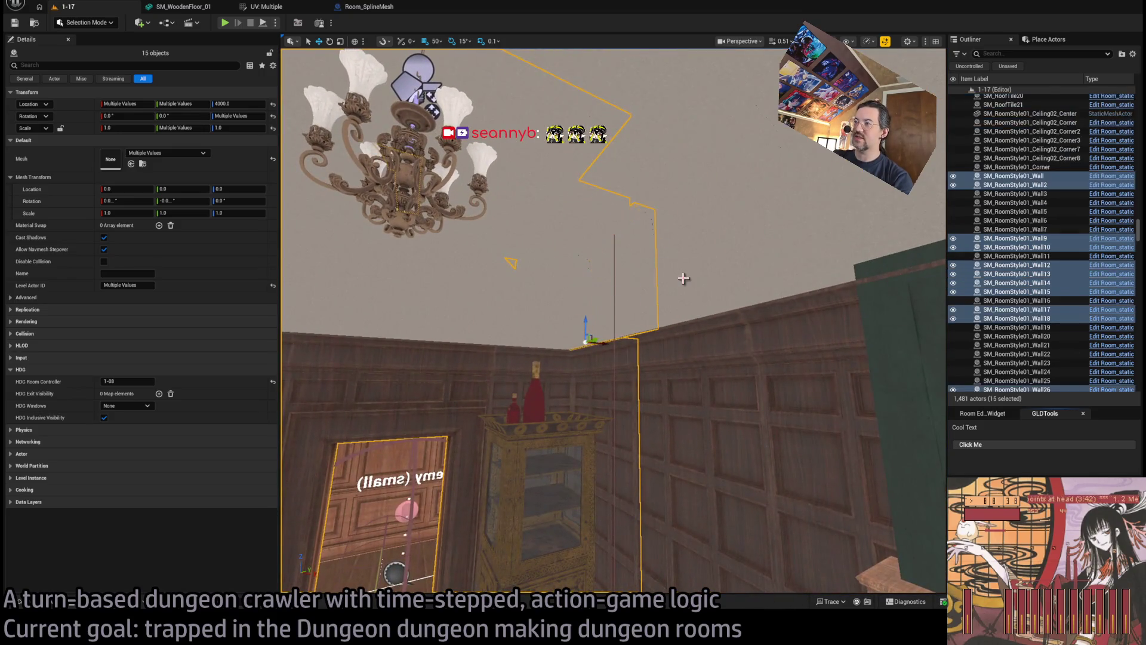
left_click(678, 264, "ctrl")
left_click(679, 231, "ctrl")
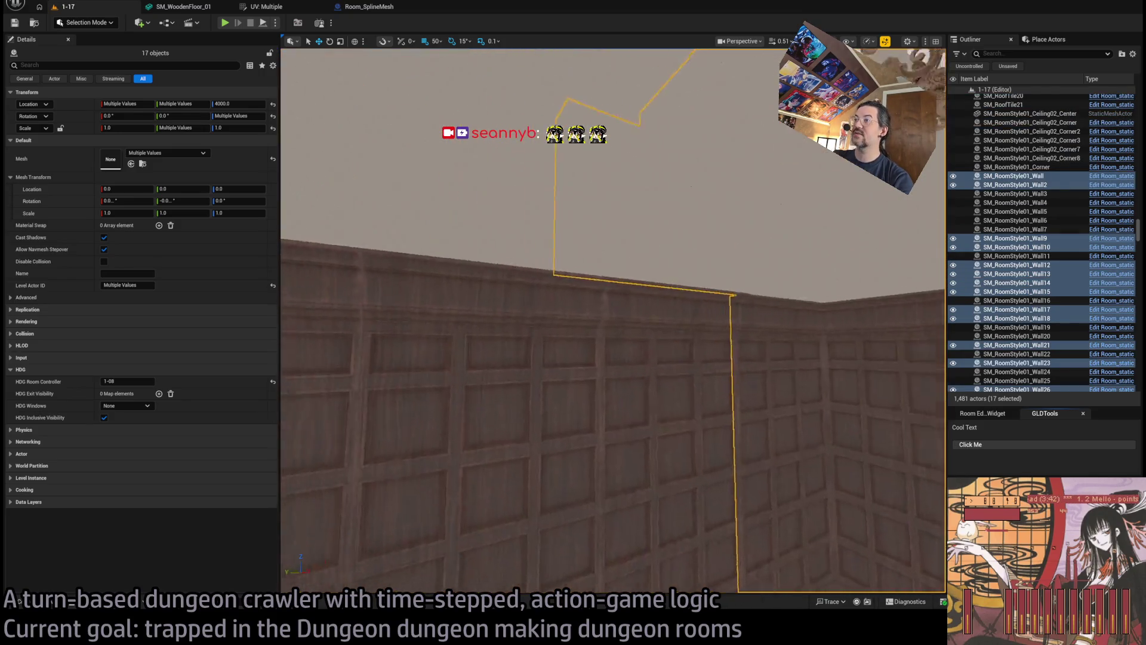
left_click(688, 310, "ctrl")
left_click(796, 475, "ctrl")
left_click_drag(796, 474, 700, 421)
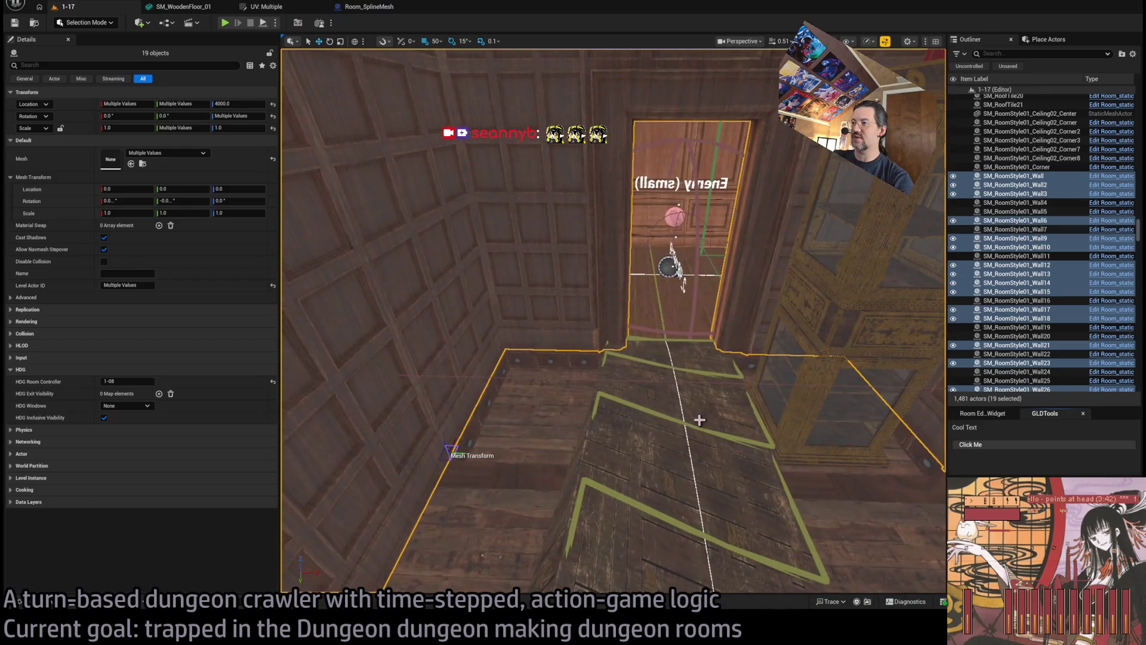
left_click_drag(601, 367, 602, 406)
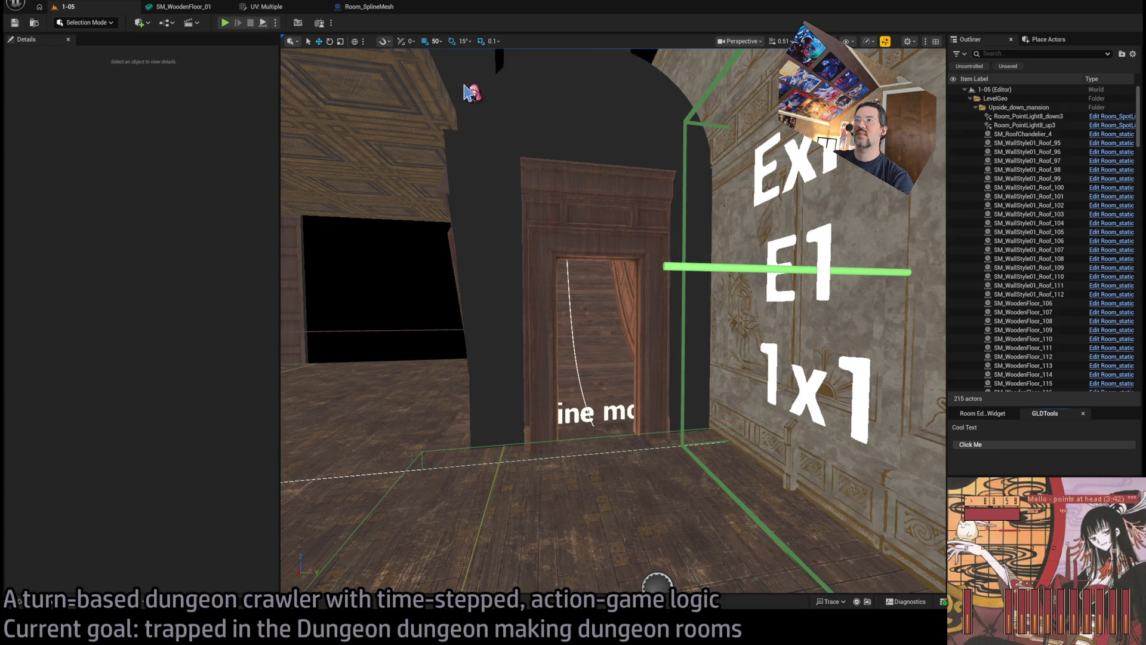
key("ctrl+v")
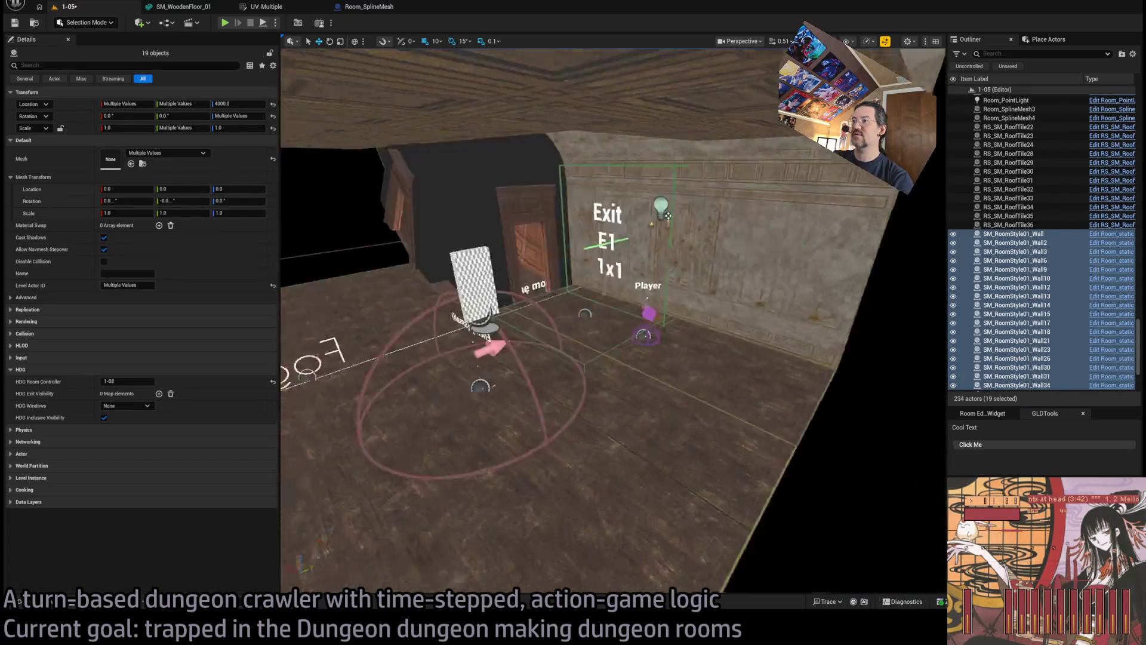
left_click_drag(625, 339, 626, 339)
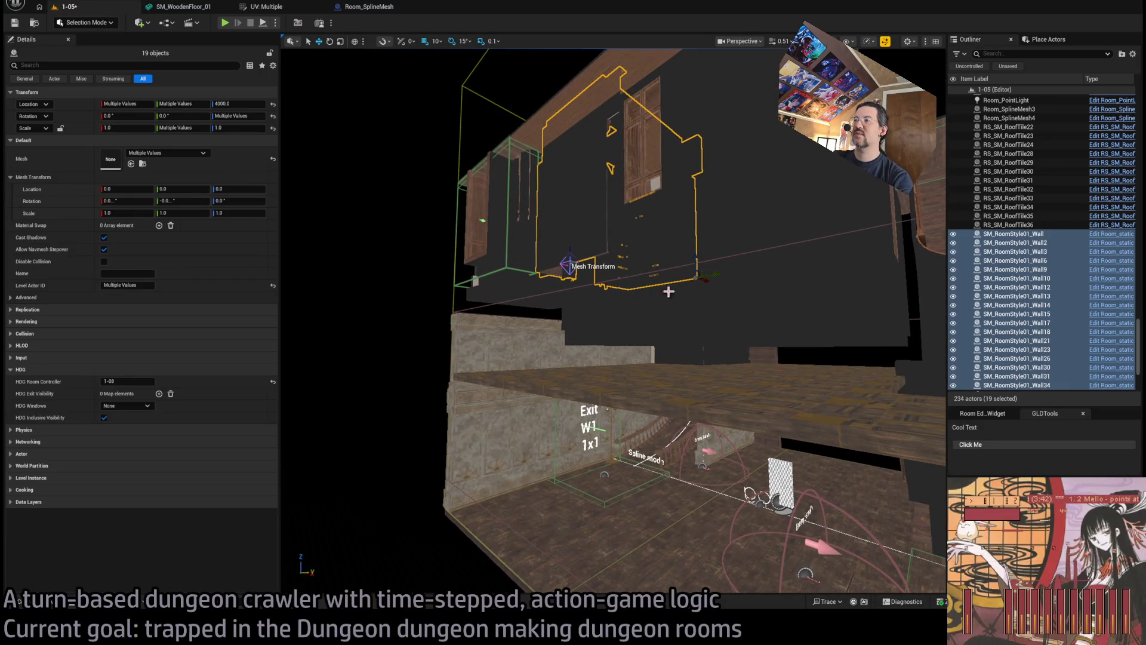
mouse_move(698, 261)
left_mouse_down()
mouse_move(677, 512)
mouse_move(674, 465)
mouse_move(673, 477)
mouse_move(706, 422)
mouse_move(675, 341)
mouse_move(679, 312)
mouse_move(657, 341)
mouse_move(549, 358)
mouse_move(541, 341)
mouse_move(472, 346)
left_mouse_up()
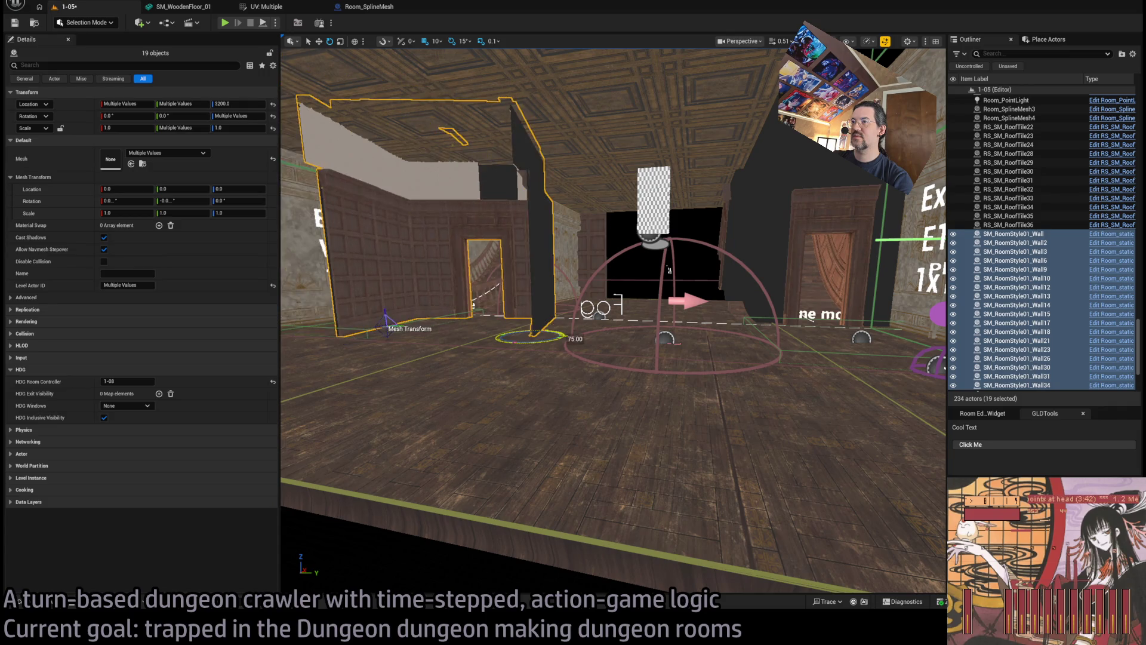
mouse_move(669, 270)
left_mouse_down()
mouse_move(645, 287)
mouse_move(597, 262)
mouse_move(718, 339)
mouse_move(833, 360)
mouse_move(813, 352)
mouse_move(782, 299)
left_mouse_up()
mouse_move(739, 221)
left_mouse_down()
mouse_move(739, 245)
mouse_move(739, 221)
left_mouse_up()
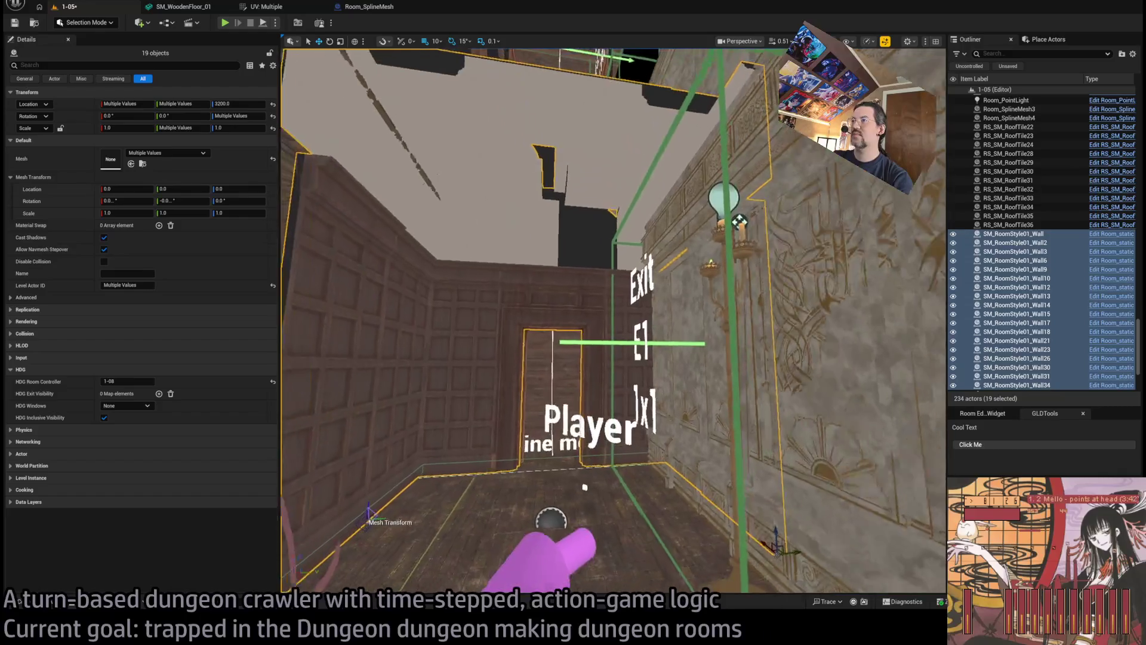
key("a")
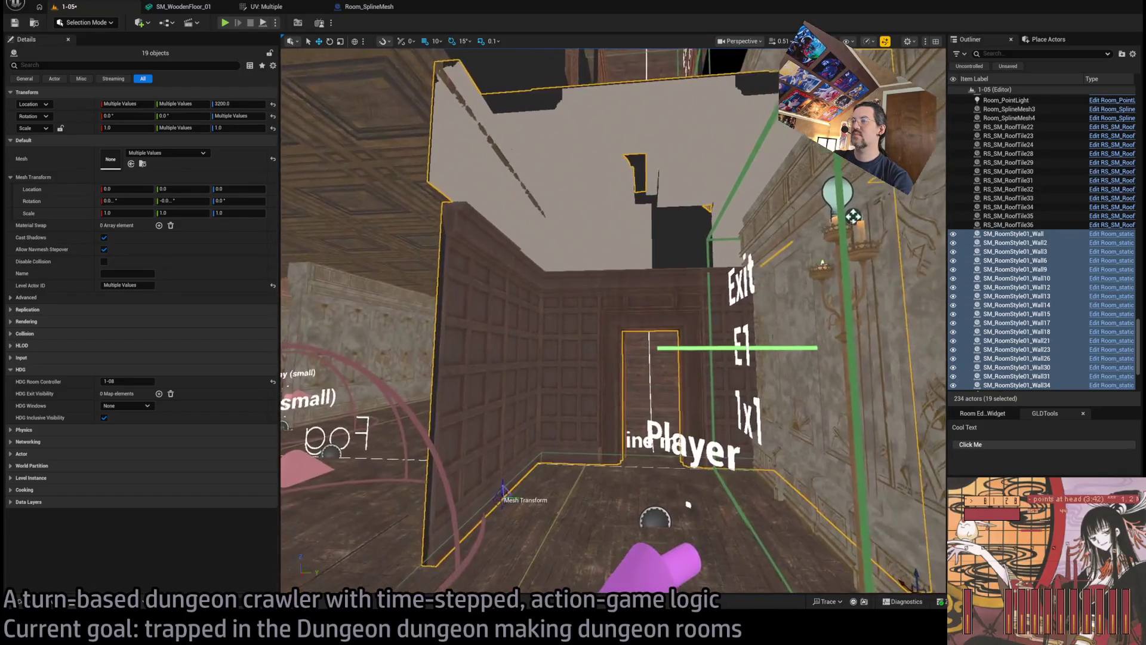
key("d")
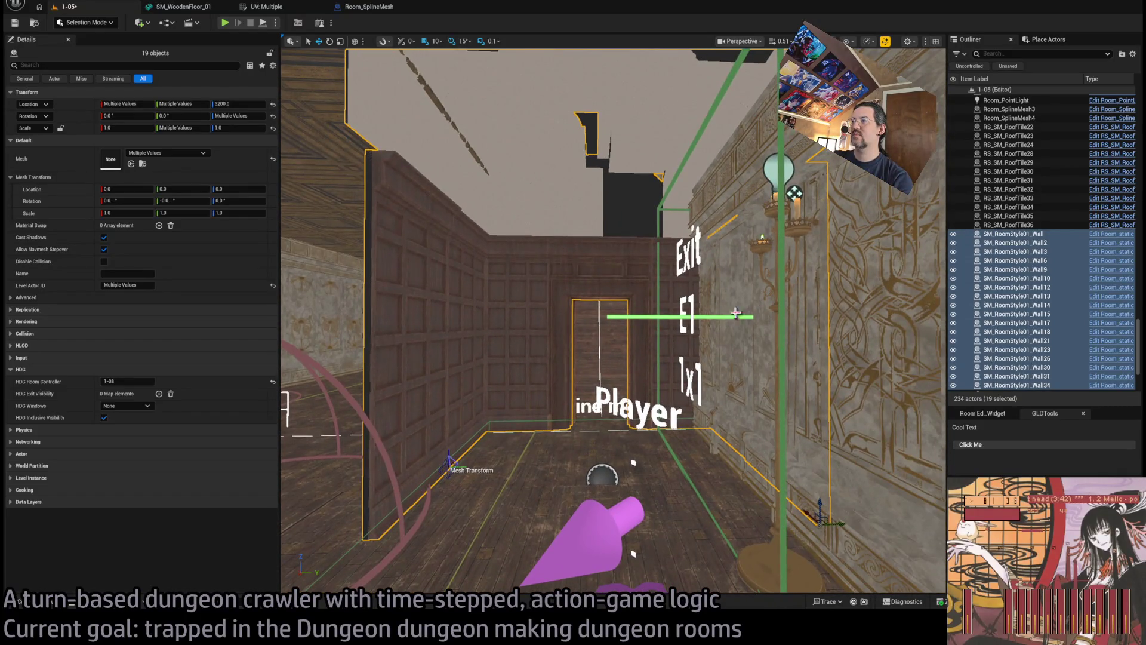
key("d")
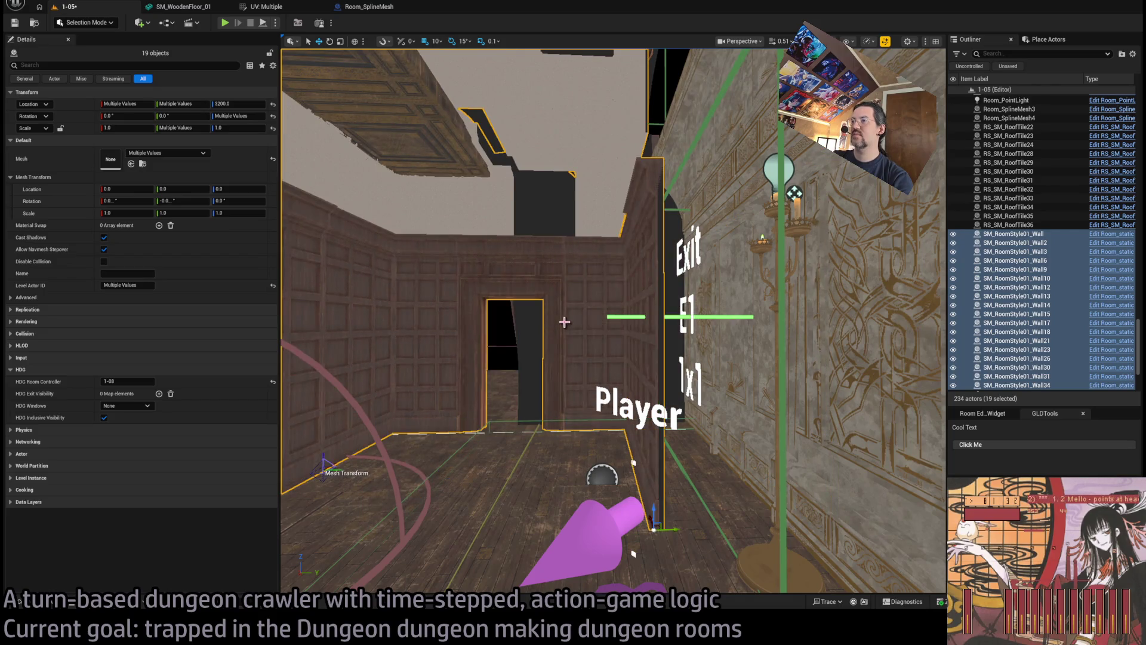
key("Escape")
key("w")
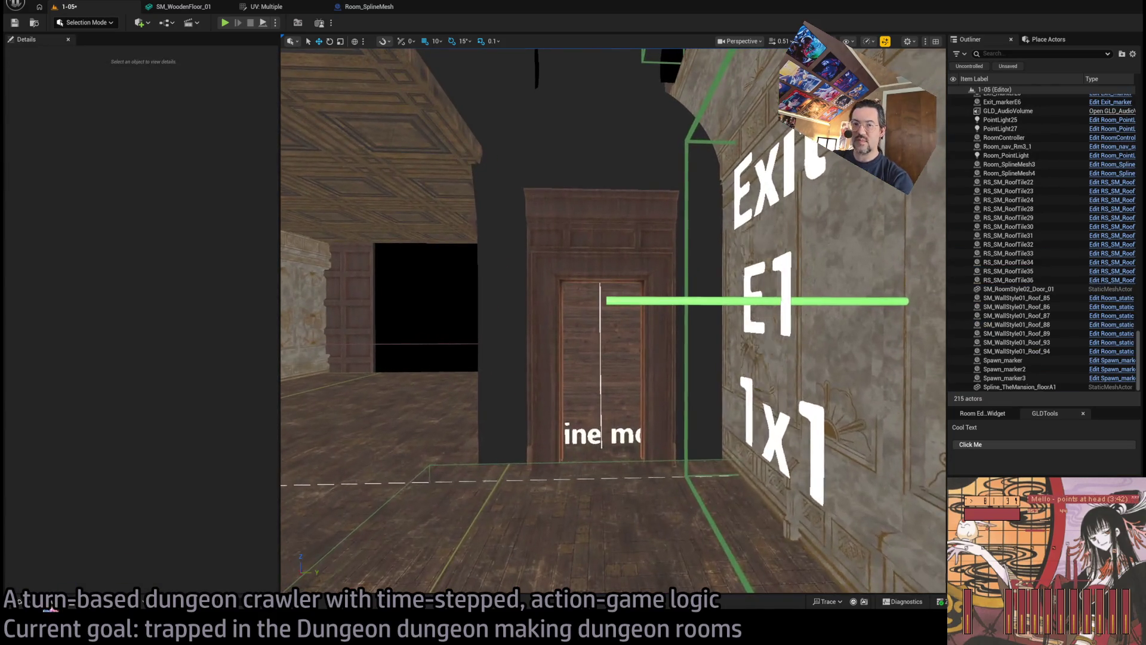
key("ctrl+space")
left_click_drag(593, 391, 488, 470)
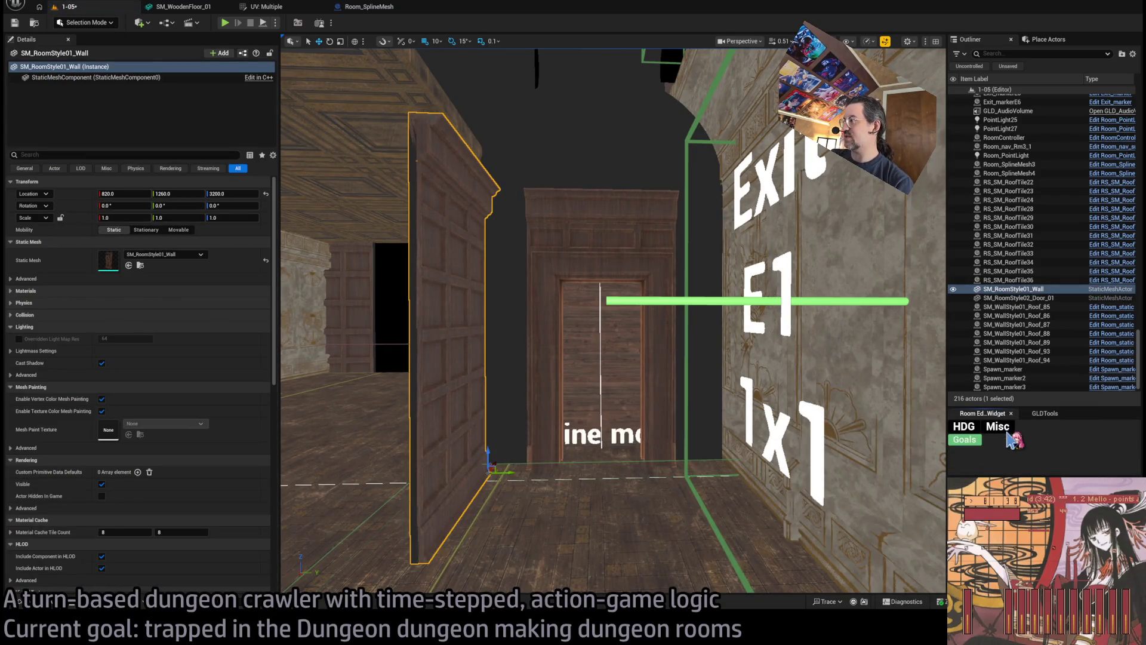
Convert the arched door into an editable room piece with the Room Ed tool.
left_click(1050, 411)
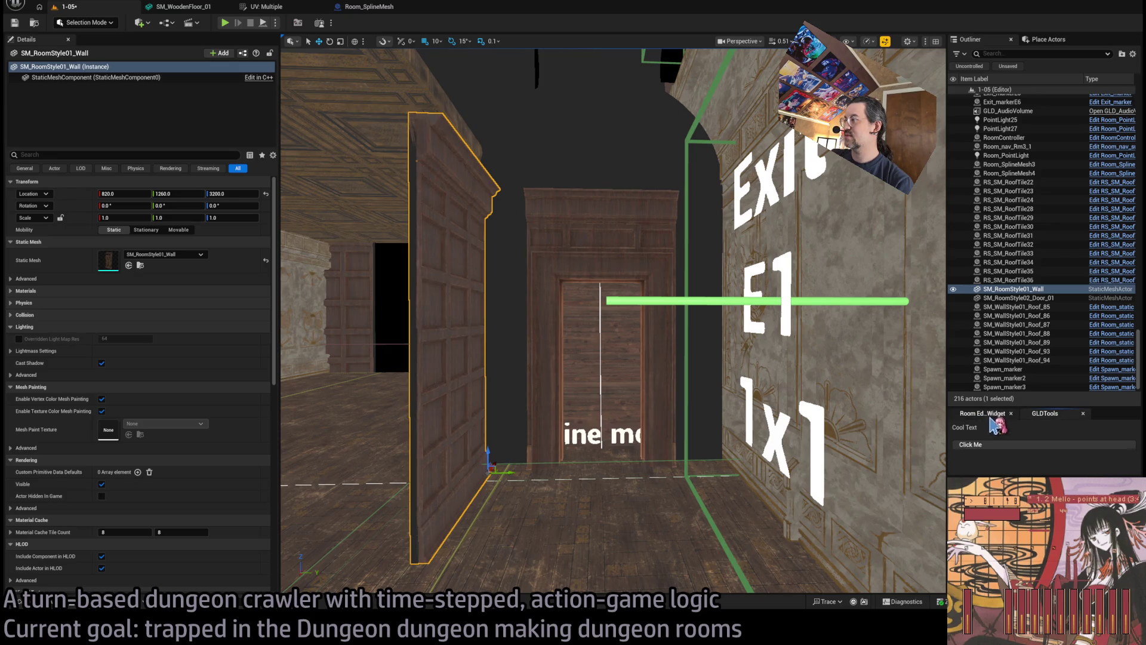
left_click(688, 319)
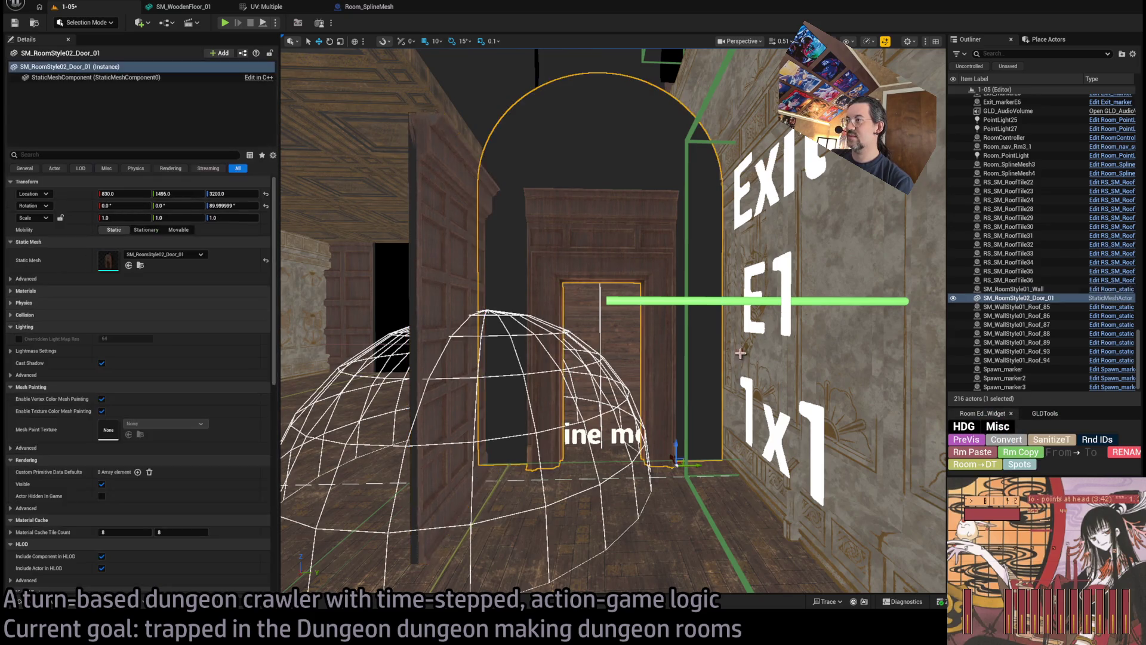
left_click(1005, 442)
Rotate the new wall 90° on Z, line it up, and duplicate it as Wall2 at Y 1570.
left_click(500, 312)
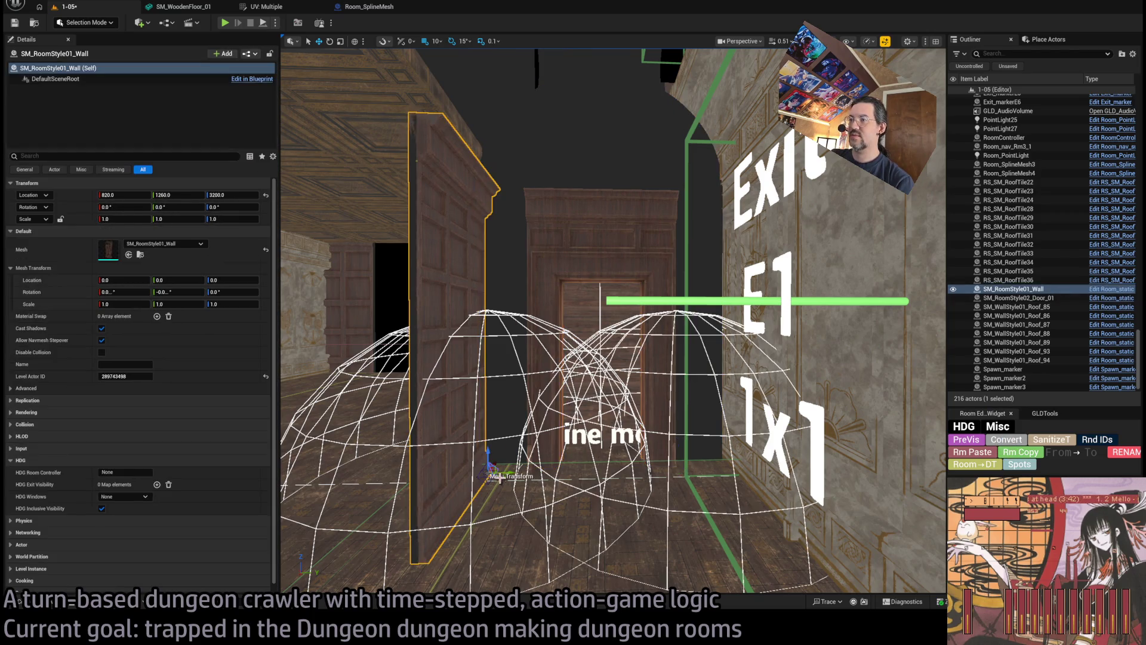
left_click_drag(494, 480, 540, 478)
key("f")
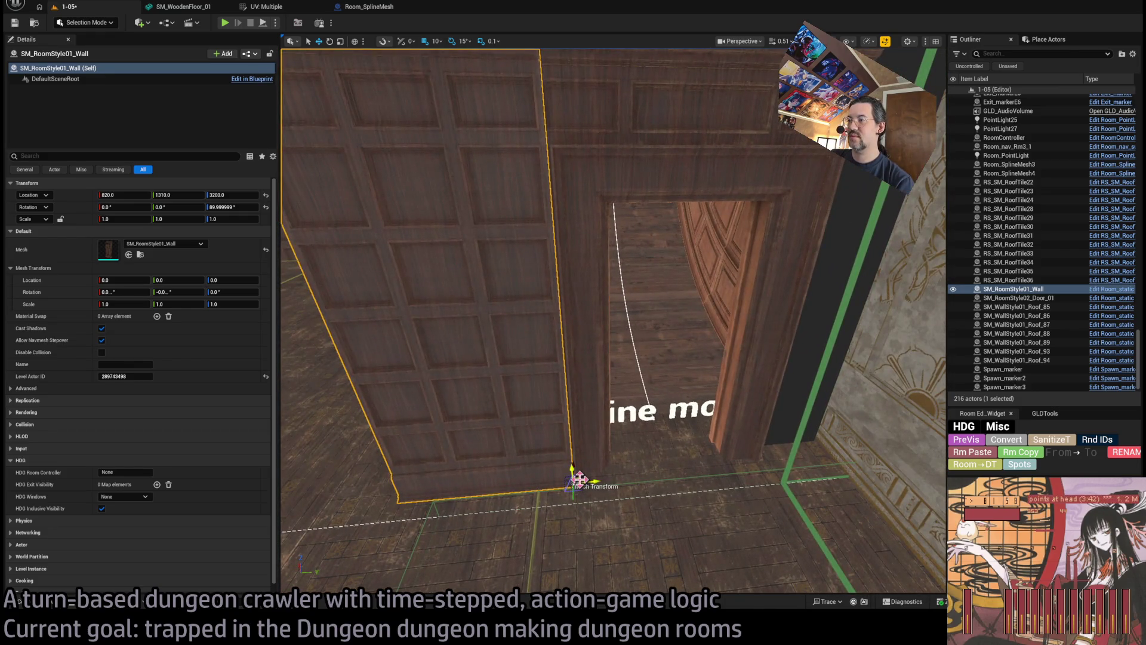
left_click_drag(579, 476, 578, 471)
key("f")
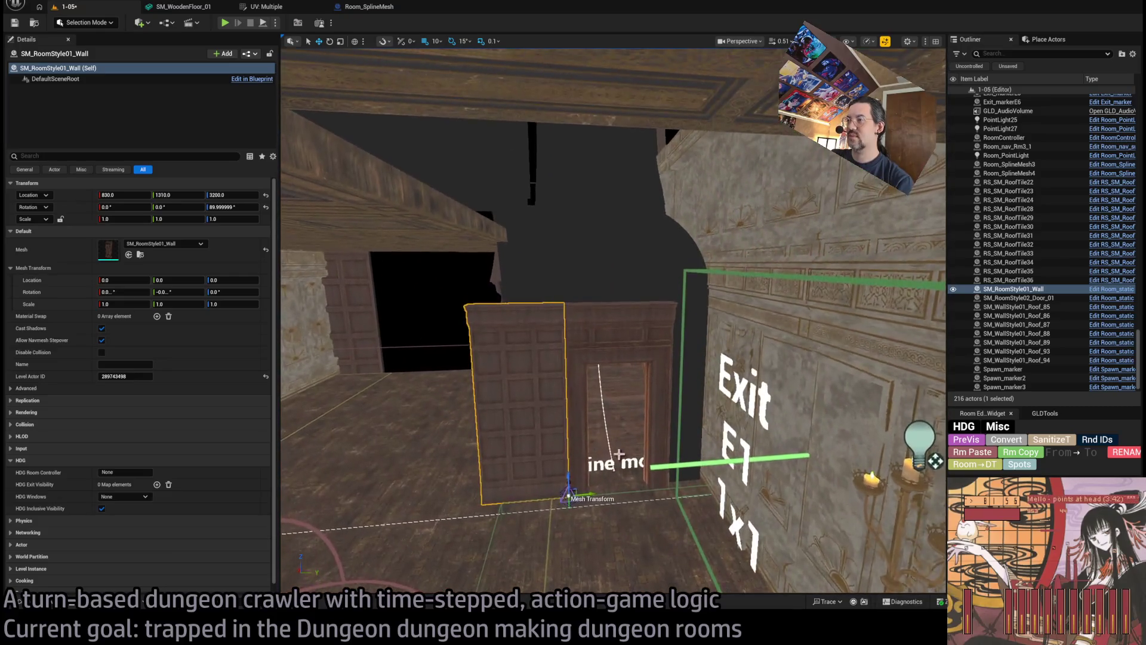
left_click_drag(596, 442, 790, 438)
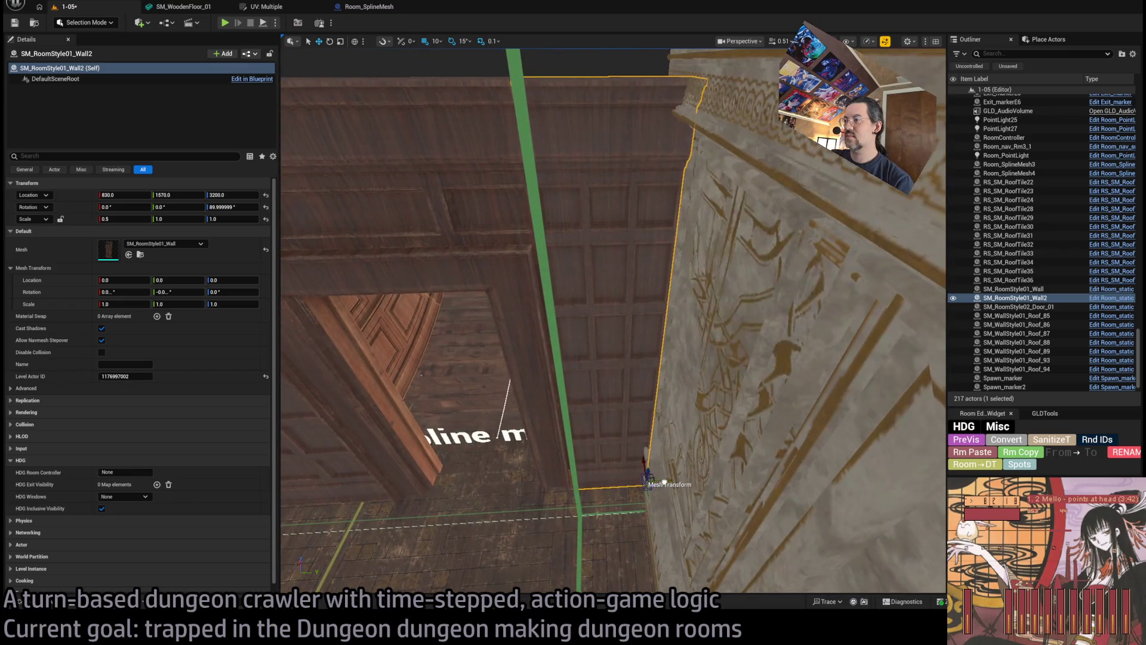
Nudge Wall2 into place, then duplicate the first wall as SM_RoomStyle01_Wall3 at Y 1160.
mouse_move(650, 478)
left_mouse_down()
mouse_move(683, 479)
mouse_move(672, 483)
left_mouse_up()
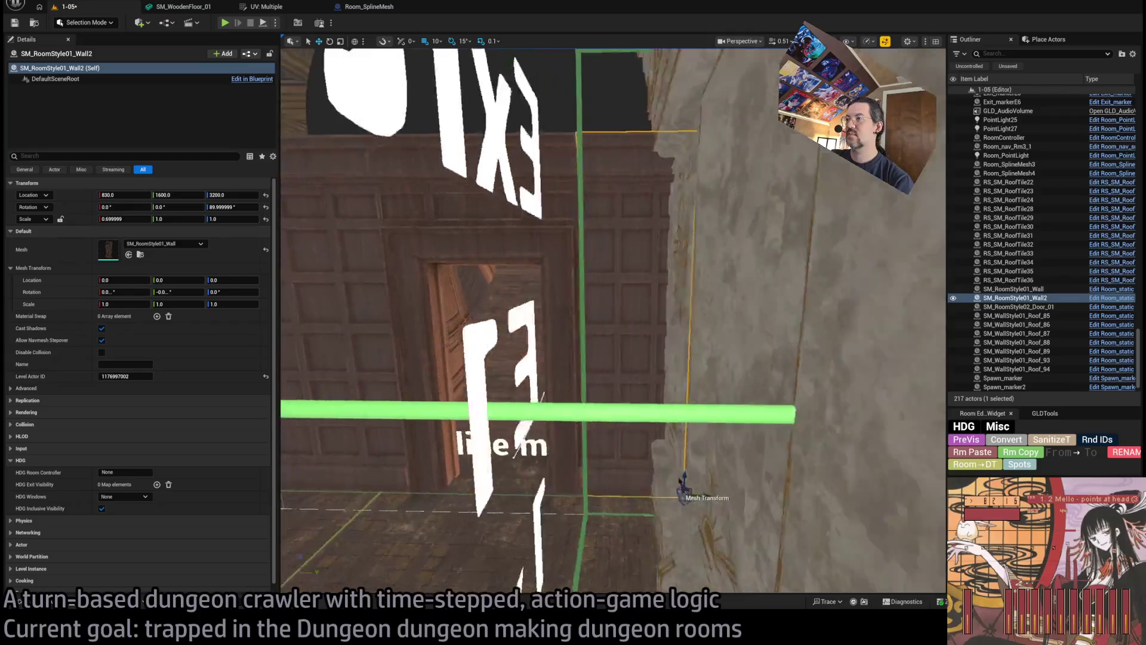
key("alt+Tab")
key("alt+Tab")
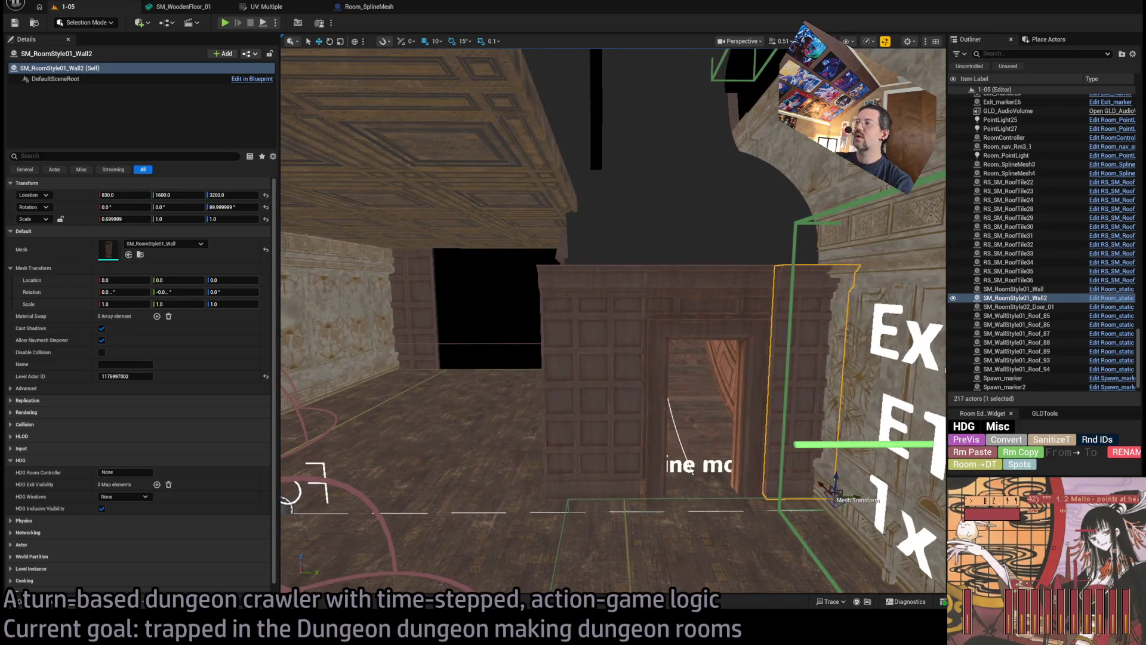
left_click(602, 366)
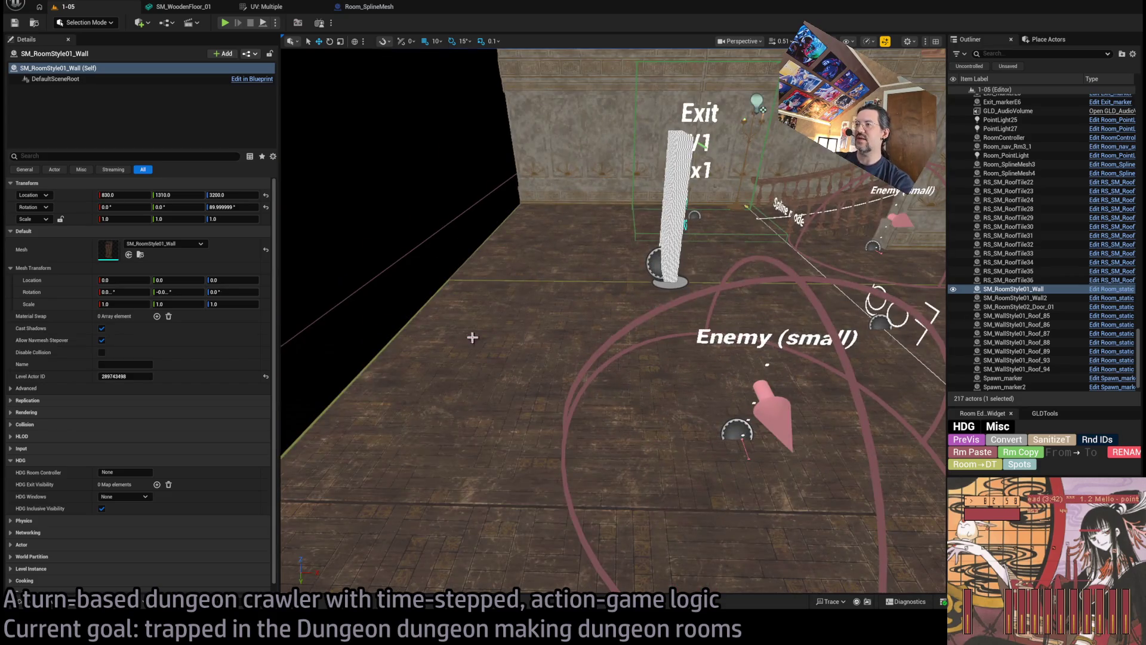
key("f")
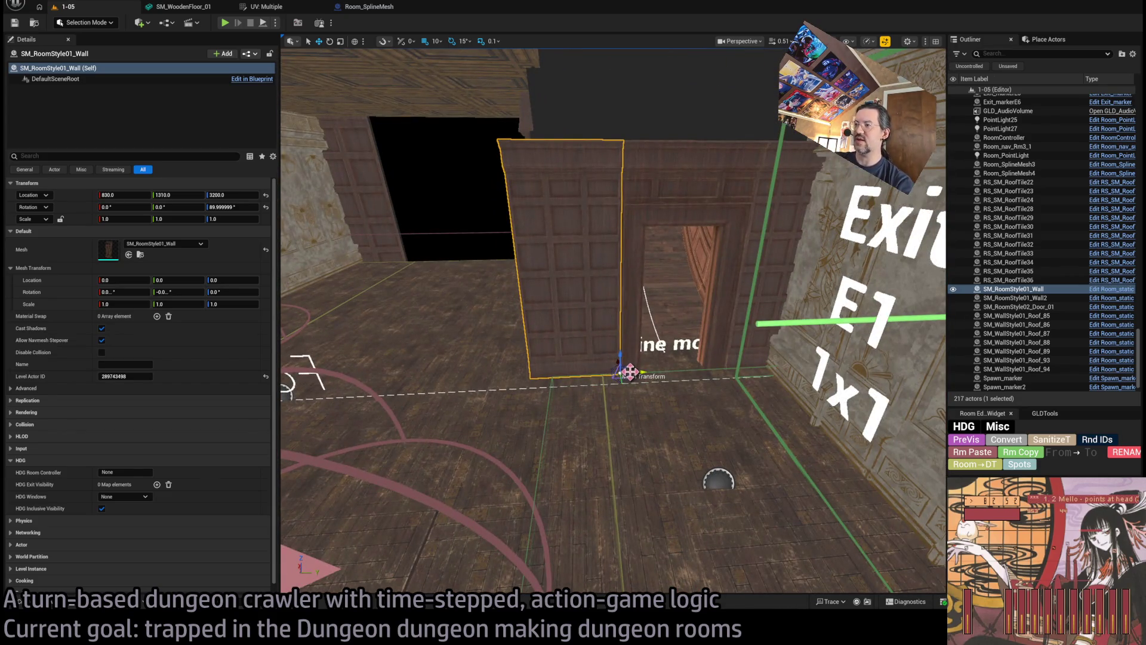
mouse_move(628, 372)
left_mouse_down()
mouse_move(526, 377)
mouse_move(537, 376)
left_mouse_up()
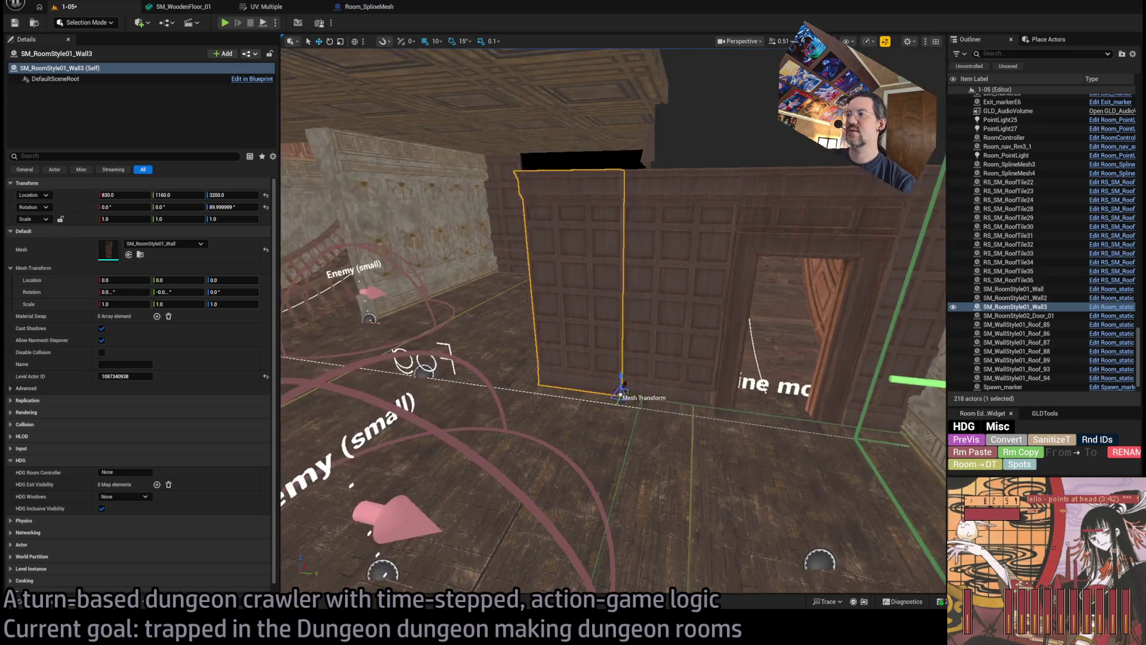
key("f")
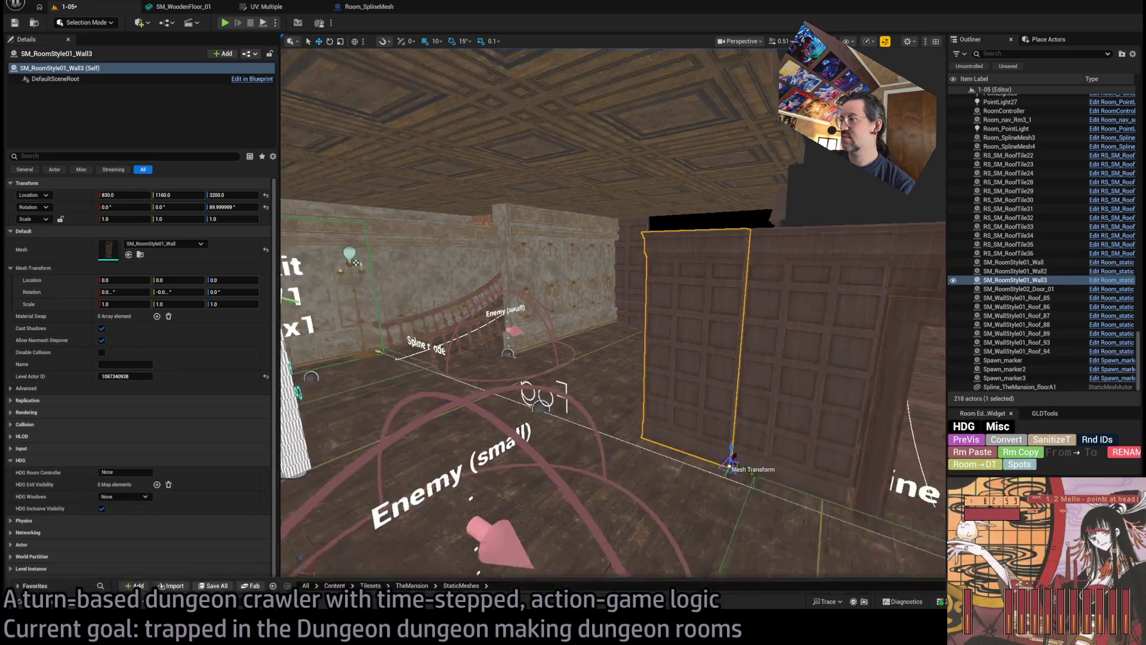
Swap the copy to SM_RoomStyle01_Corner, rotate it −90° into the corner, and duplicate it as Wall4 at X 430.
right_click(378, 348)
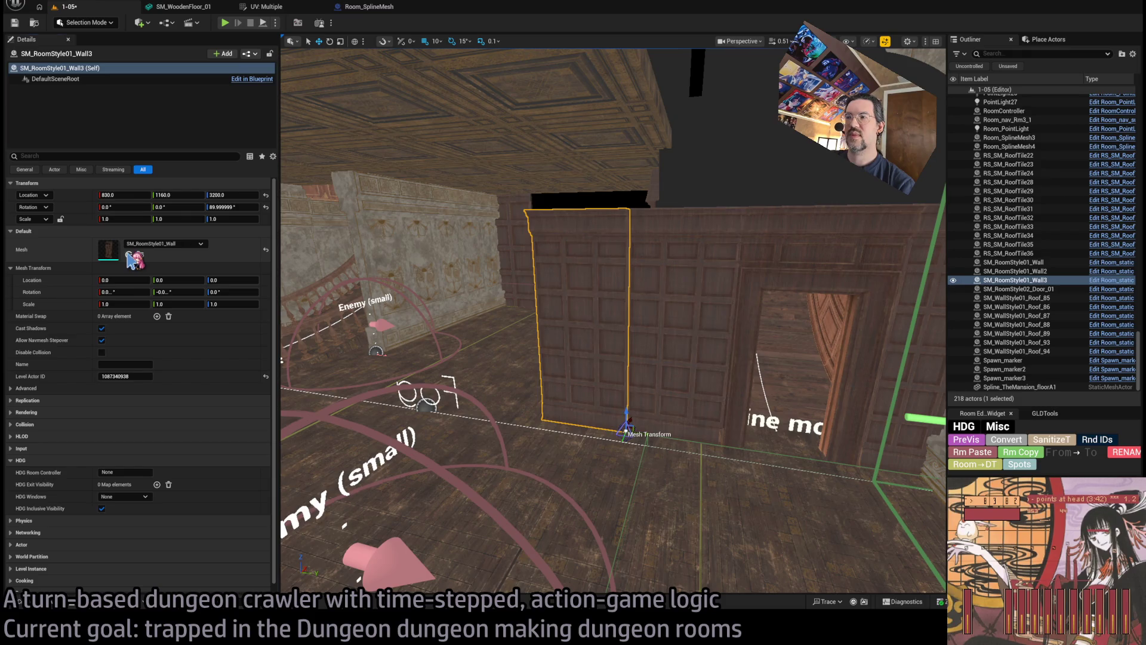
left_click_drag(132, 259, 130, 256)
mouse_move(638, 436)
left_mouse_down()
mouse_move(615, 442)
mouse_move(657, 436)
mouse_move(701, 468)
mouse_move(675, 469)
mouse_move(520, 396)
left_mouse_up()
scroll(468, 417, "up", 5)
scroll(468, 416, "down", 6)
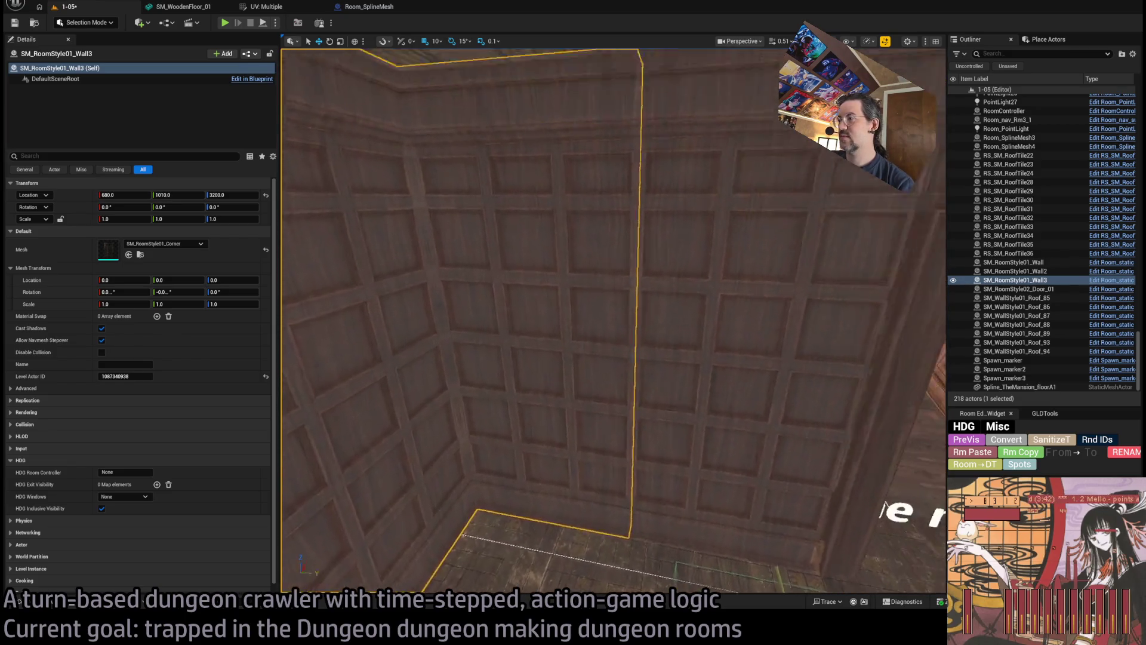
mouse_move(597, 370)
left_mouse_down()
mouse_move(609, 381)
mouse_move(588, 366)
left_mouse_up()
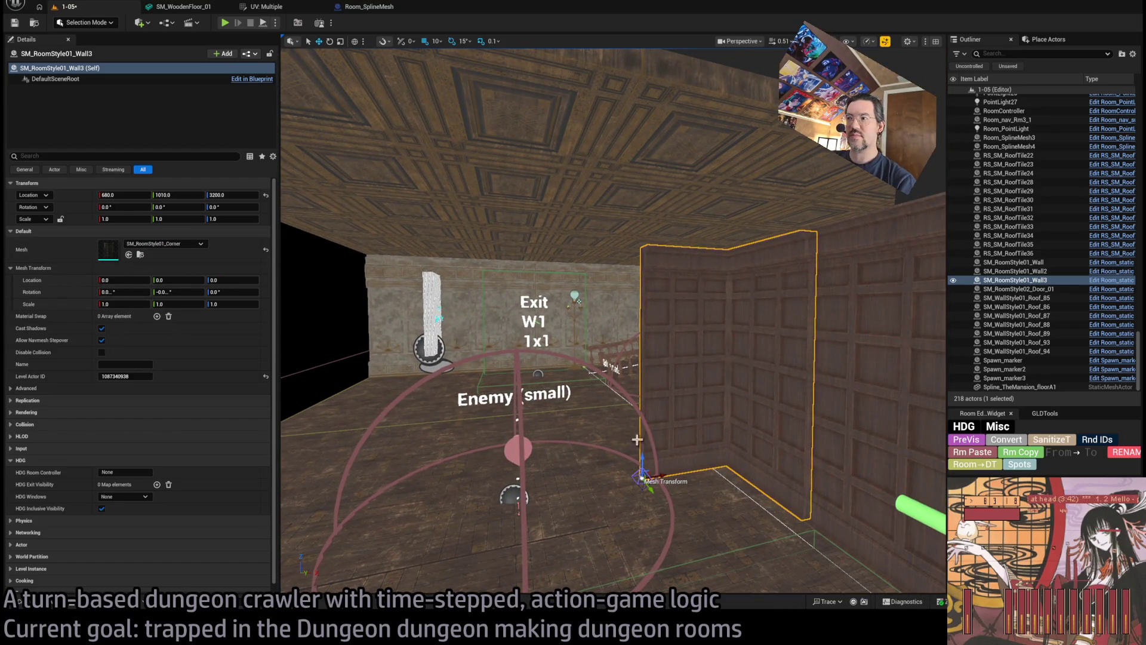
mouse_move(664, 475)
left_mouse_down()
mouse_move(436, 480)
mouse_move(484, 481)
left_mouse_up()
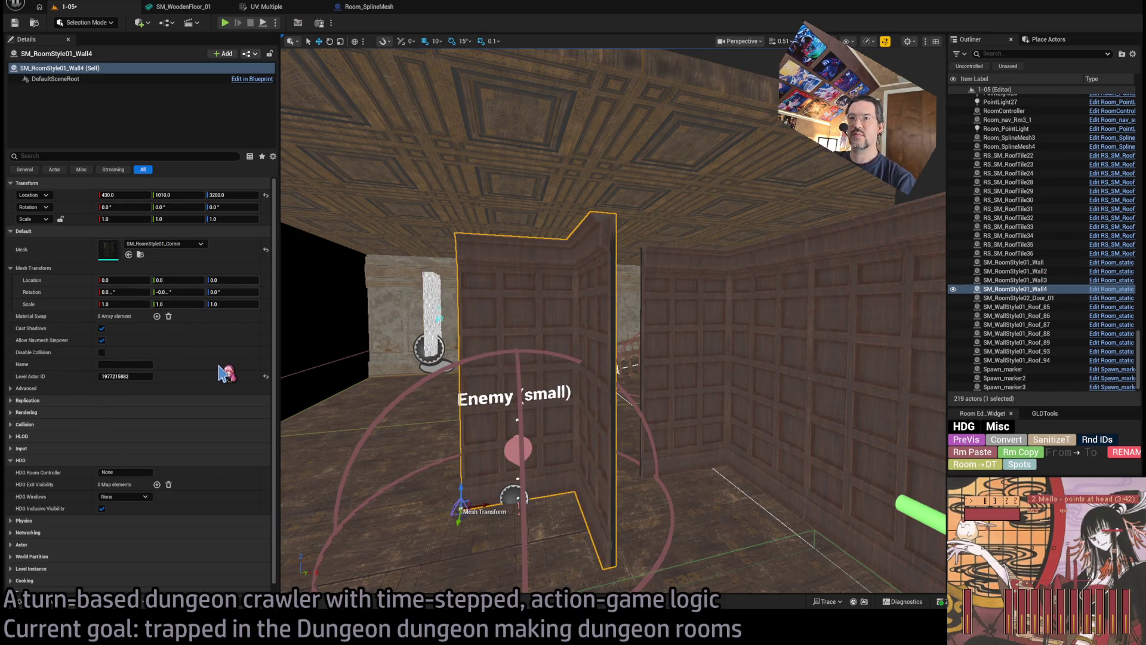
left_click(49, 606)
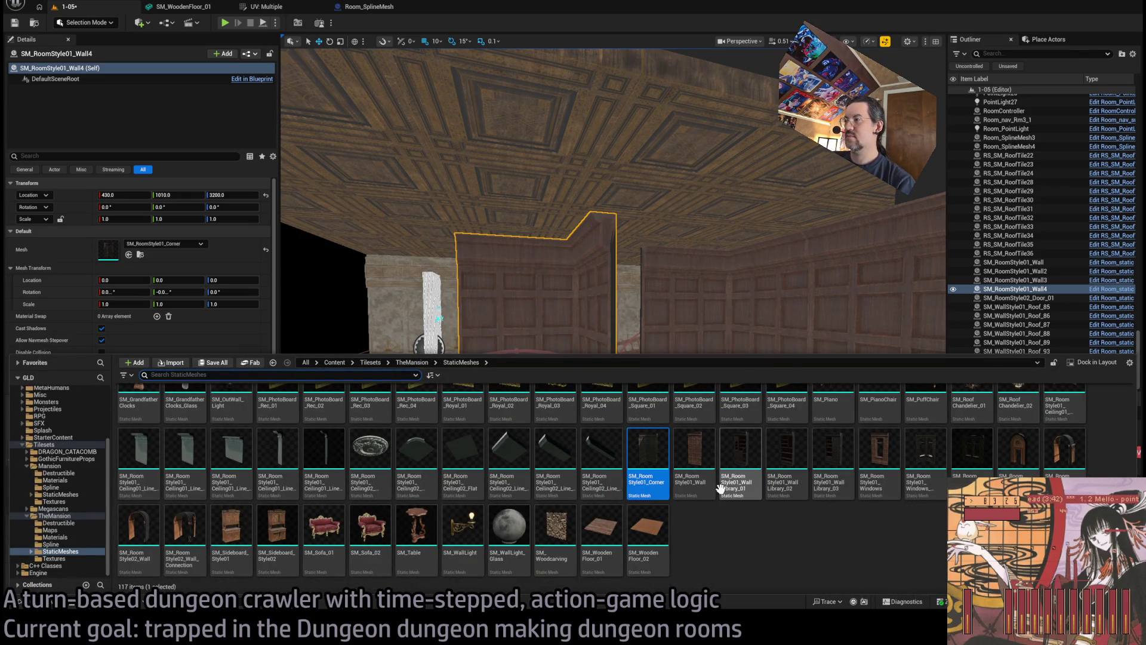
Assign the SM_RoomStyle01_WallLibrary_01 mesh to Wall4.
left_click(740, 460)
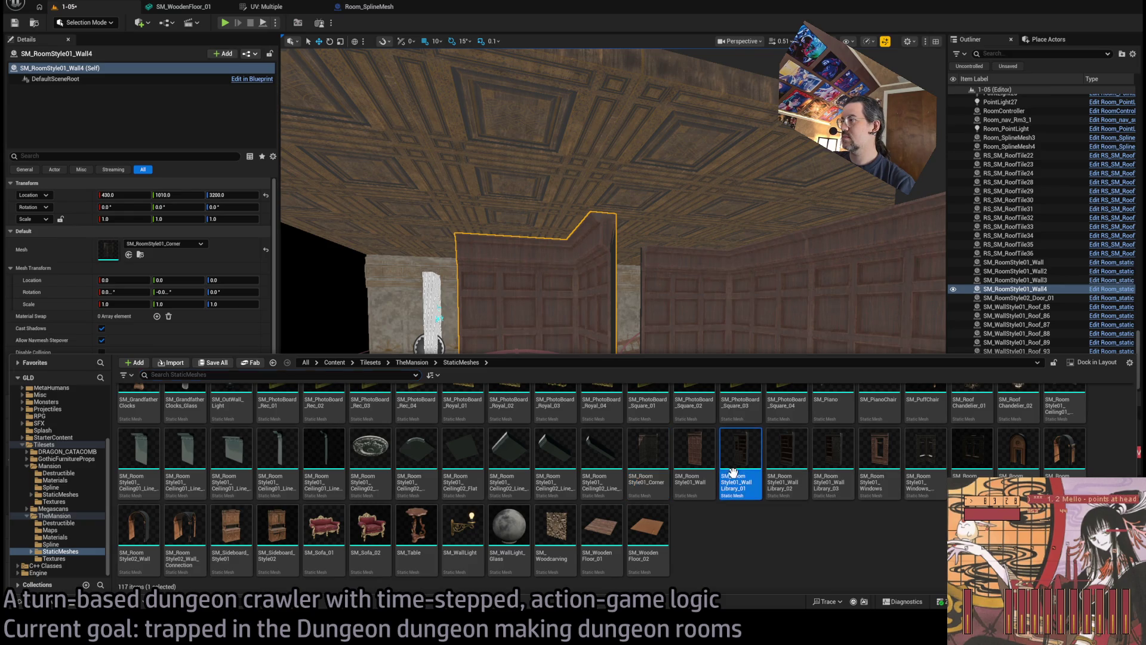
key("f")
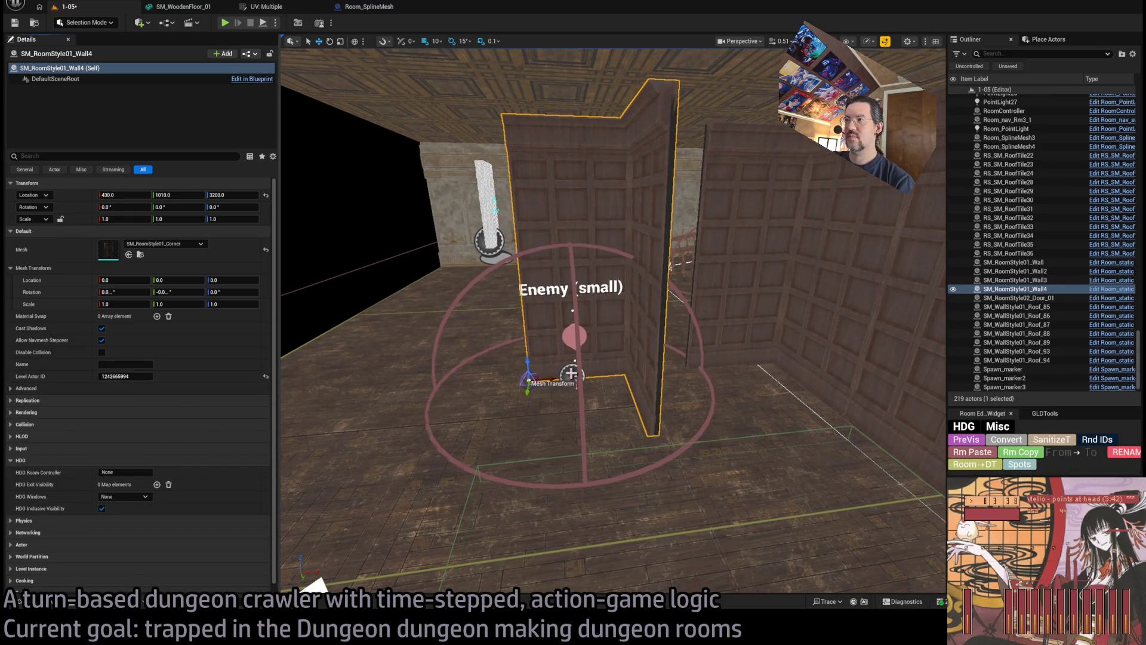
left_click(129, 255)
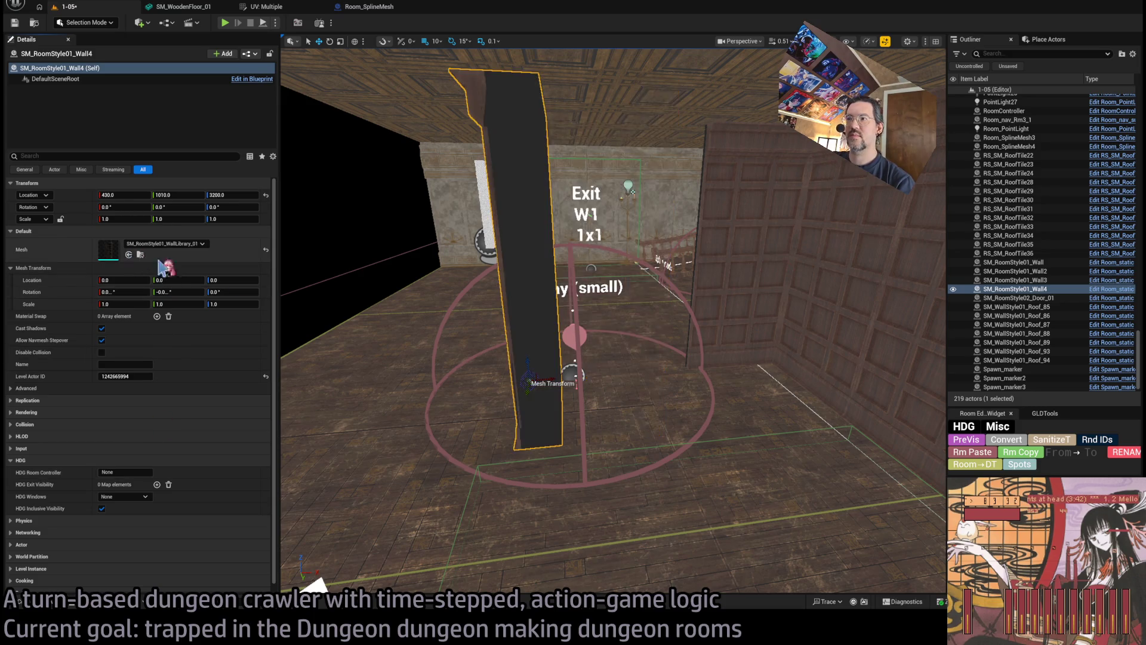
Turn the bookcase −90° at X 530 and duplicate it as Wall5 at X 380.
mouse_move(549, 388)
left_mouse_down()
mouse_move(527, 380)
mouse_move(604, 379)
left_mouse_up()
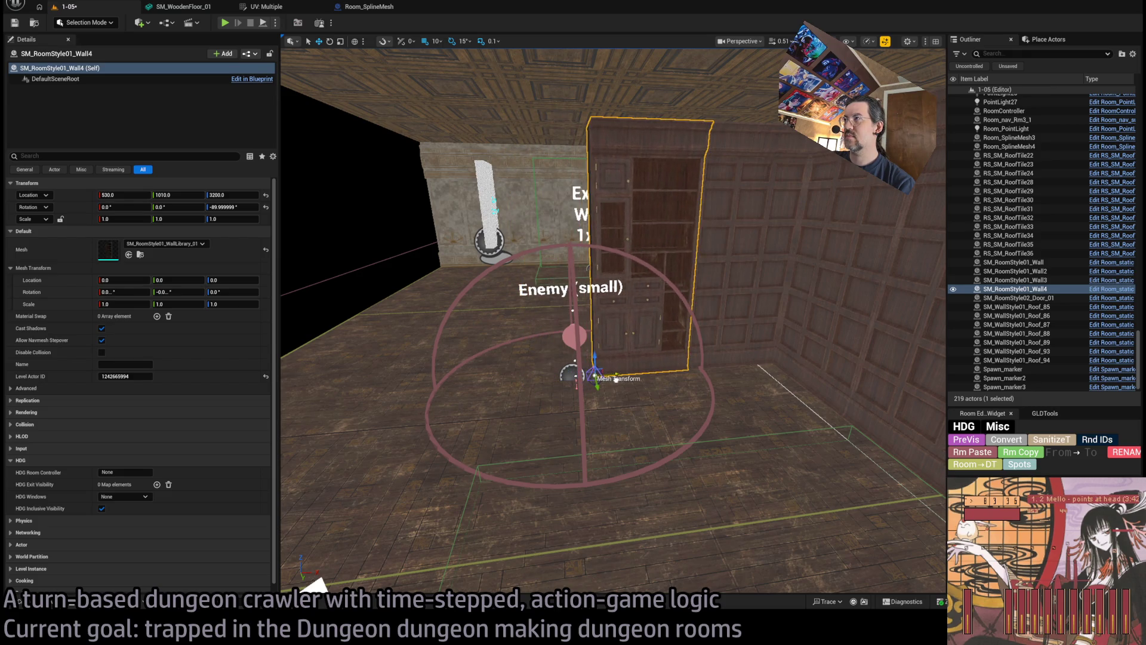
scroll(604, 379, "up", 5)
scroll(409, 408, "down", 3)
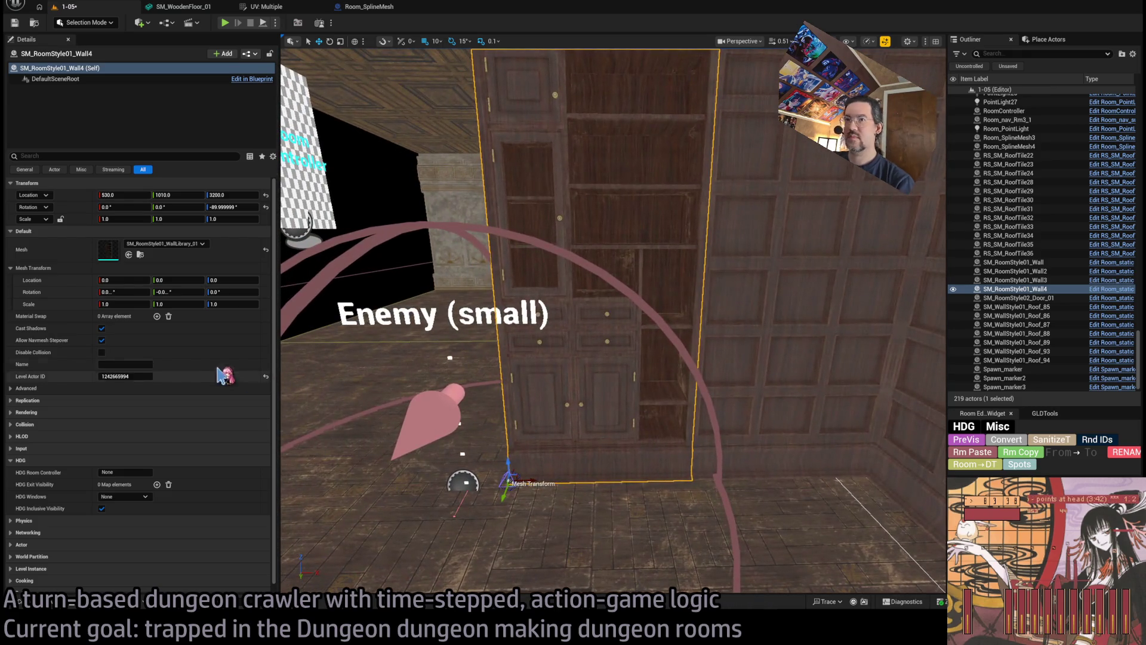
scroll(410, 408, "down", 1)
scroll(409, 408, "down", 1)
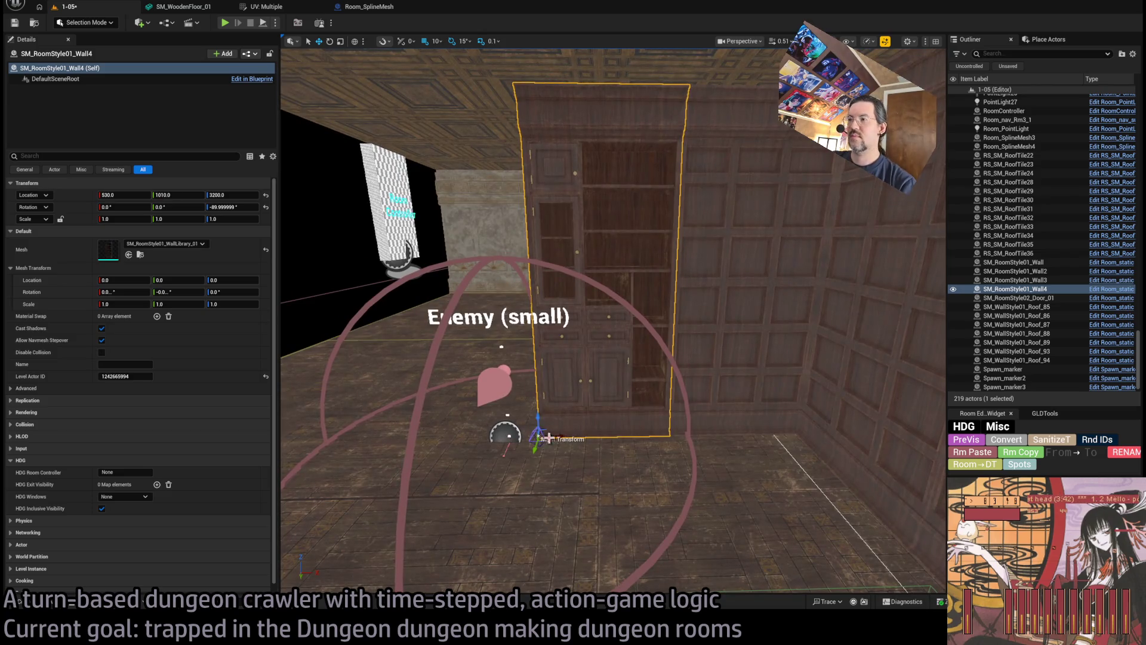
mouse_move(549, 439)
left_mouse_down()
mouse_move(421, 431)
mouse_move(507, 397)
left_mouse_up()
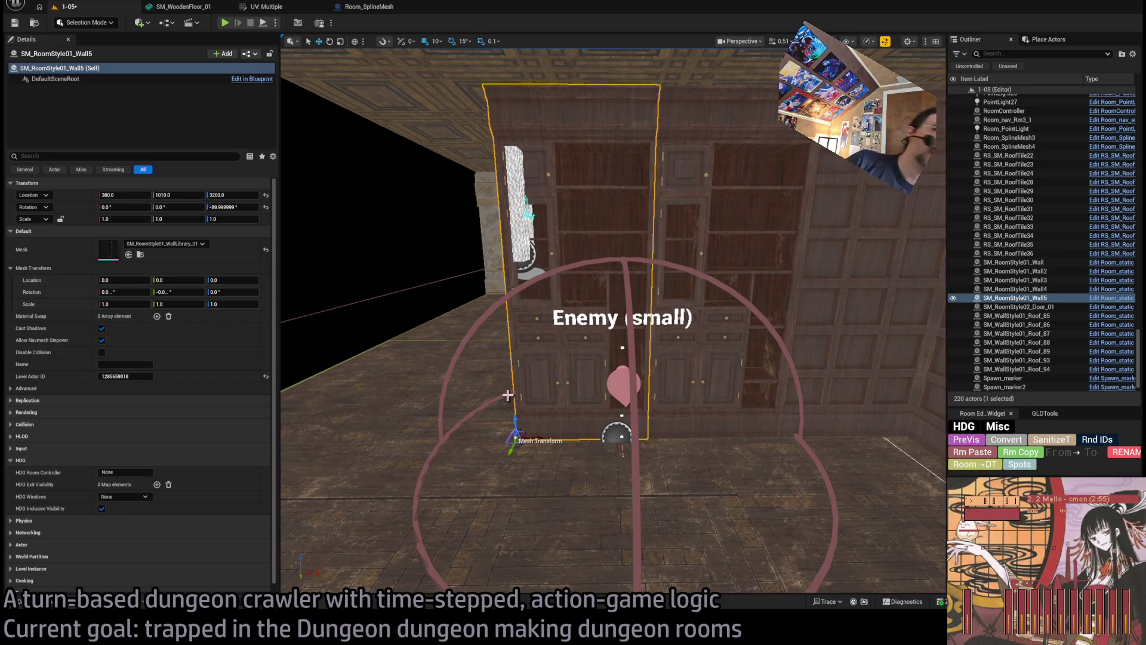
Change Wall5's mesh to the open-shelf SM_RoomStyle01_WallLibrary_02.
mouse_move(410, 328)
left_mouse_down()
mouse_move(418, 323)
mouse_move(409, 328)
left_mouse_up()
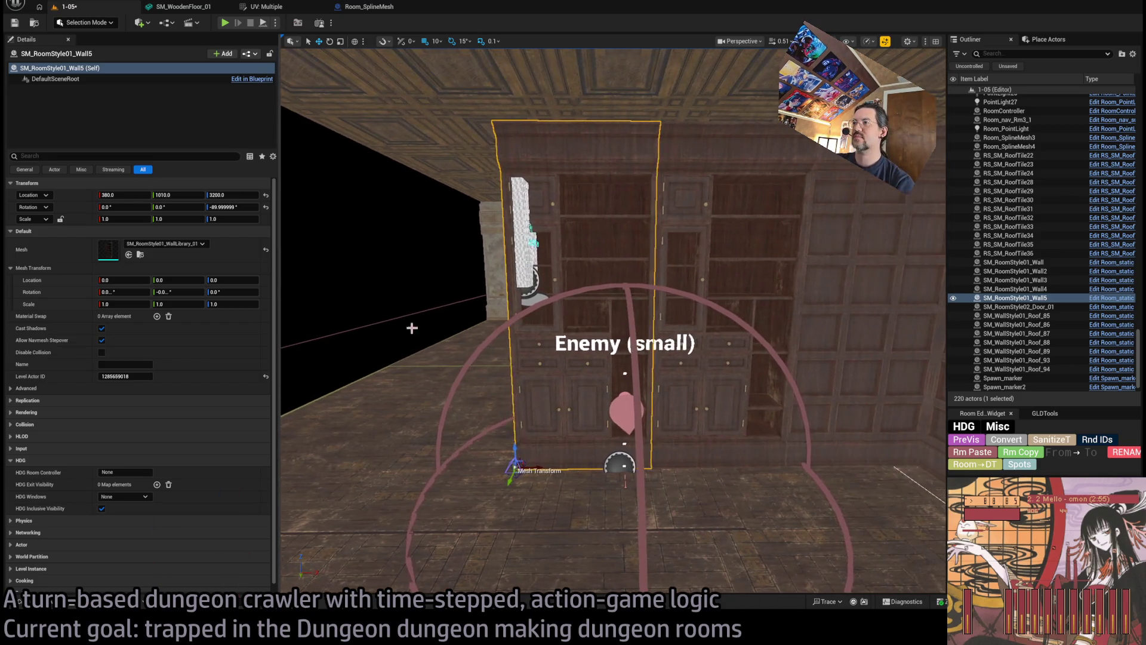
left_click(522, 244)
mouse_move(663, 225)
left_mouse_down()
mouse_move(461, 248)
mouse_move(528, 256)
mouse_move(550, 235)
left_mouse_up()
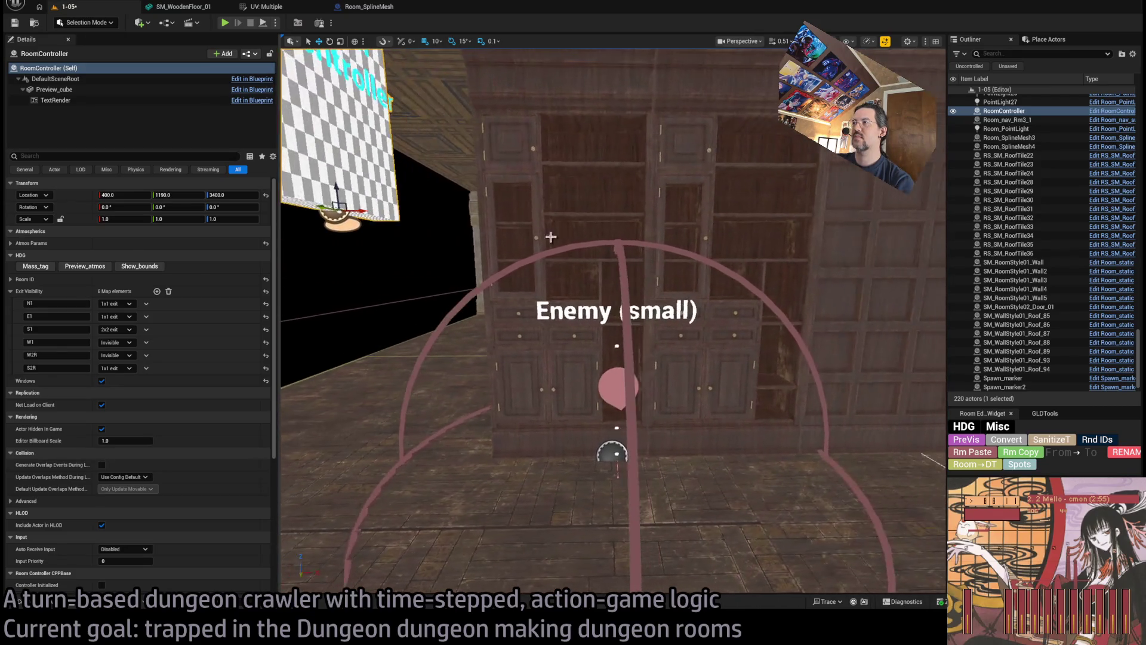
left_click(549, 250)
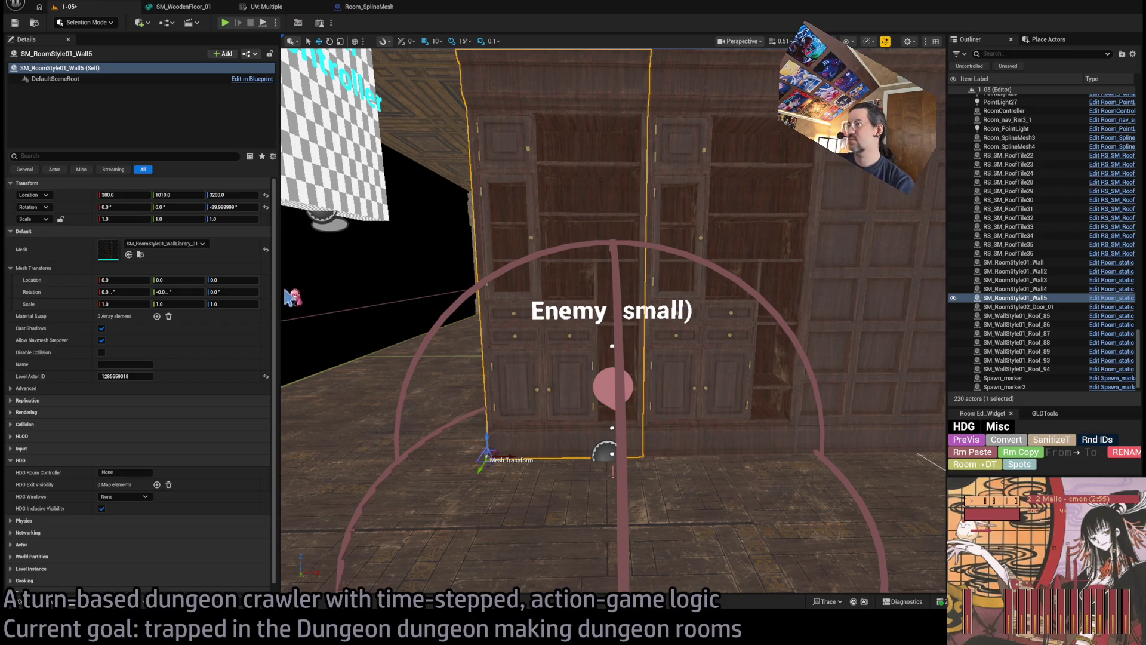
left_click_drag(161, 253, 162, 252)
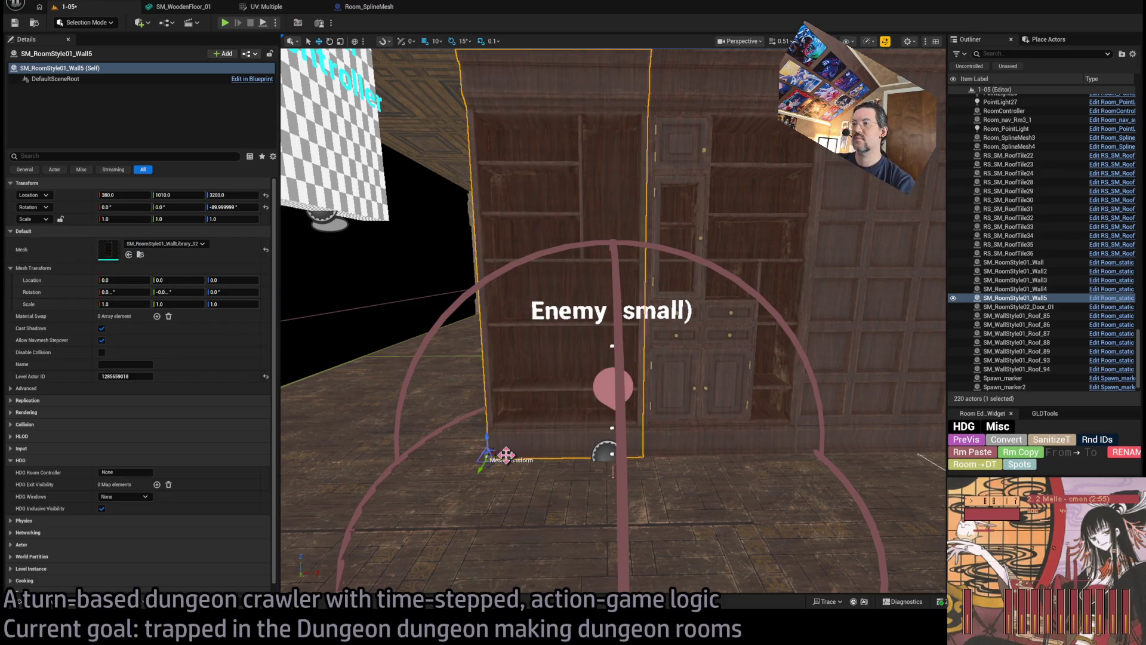
Duplicate the shelf wall as Wall6 at X 230 and make a rotated copy of the first corner piece.
left_click_drag(507, 456, 352, 438)
mouse_move(609, 335)
left_mouse_down()
mouse_move(550, 340)
mouse_move(585, 334)
left_mouse_up()
left_click(720, 447)
mouse_move(700, 433)
left_mouse_down()
mouse_move(708, 409)
mouse_move(697, 430)
mouse_move(797, 351)
mouse_move(472, 313)
mouse_move(443, 362)
left_mouse_up()
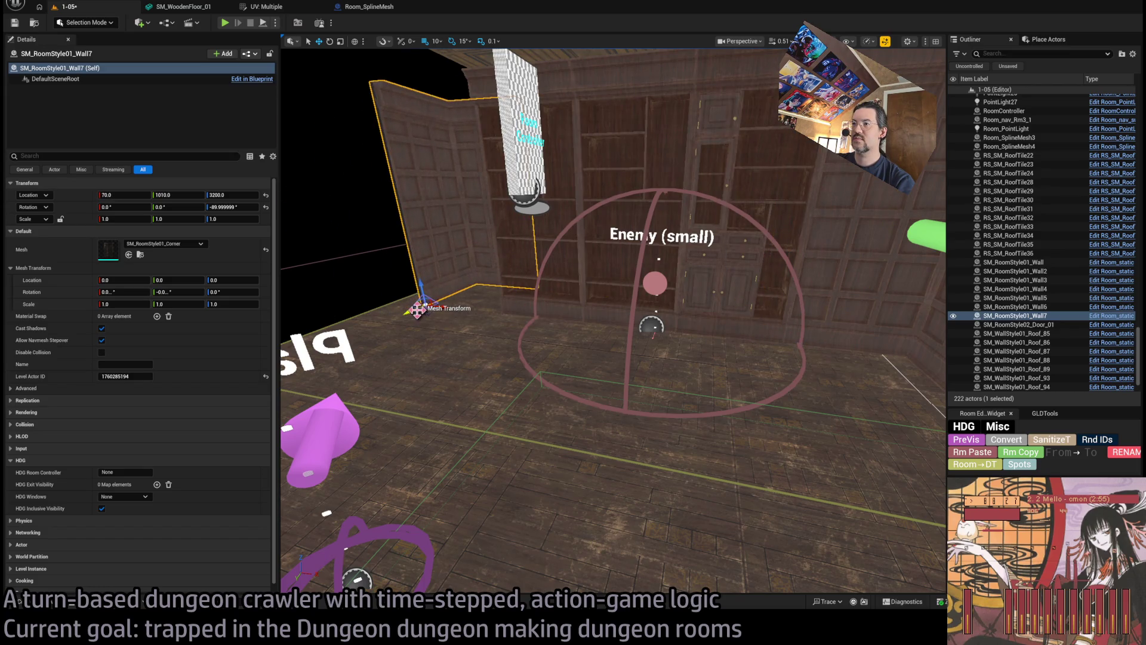
Fit corner piece Wall7 at location 80, 1160 and select the old stone wall above it.
left_click_drag(417, 310, 412, 326)
scroll(412, 334, "up", 3)
mouse_move(483, 425)
left_mouse_down()
mouse_move(573, 388)
mouse_move(615, 396)
left_mouse_up()
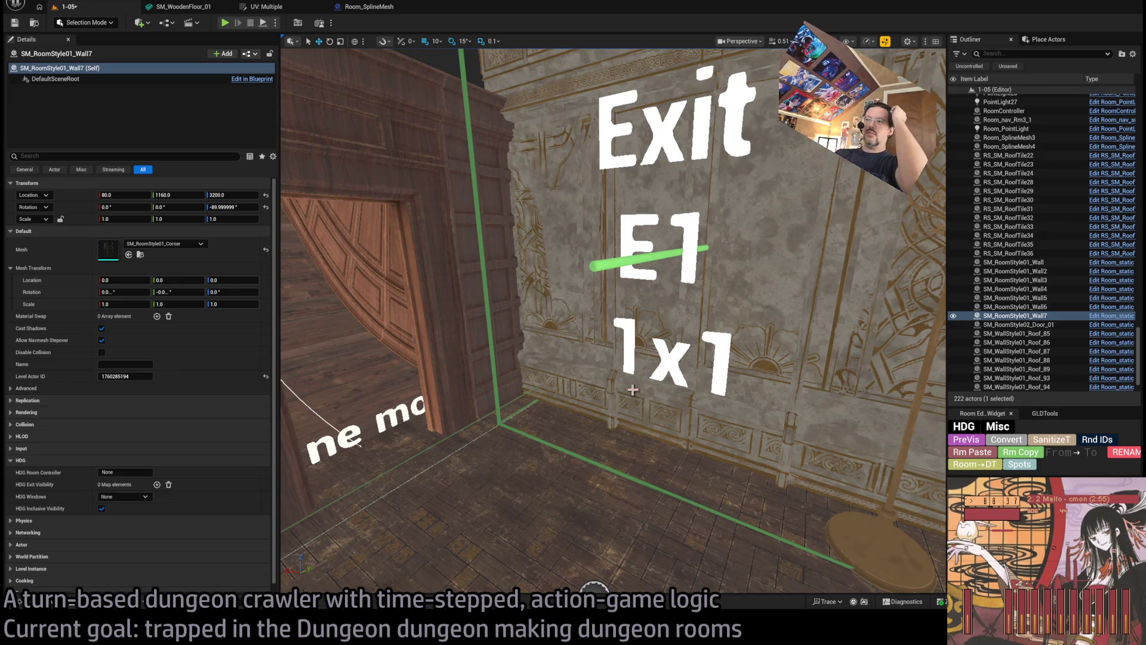
left_click_drag(724, 383, 694, 230)
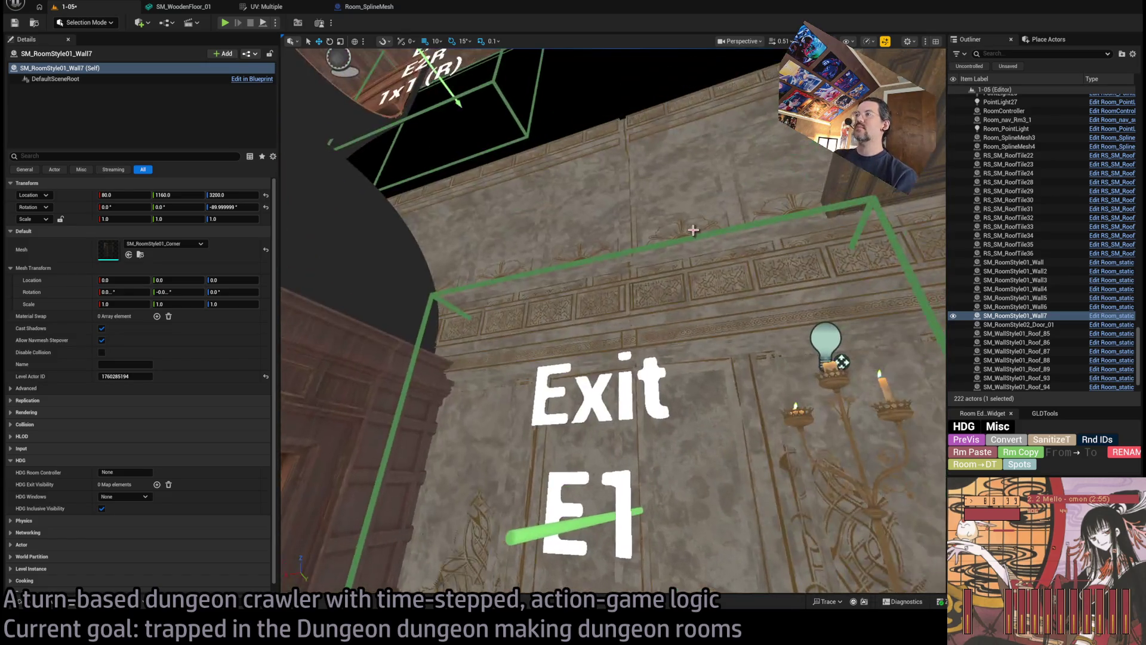
left_click(681, 238)
Select the second stone wall and several ceiling roof tiles on the Exit E1 side.
key("f")
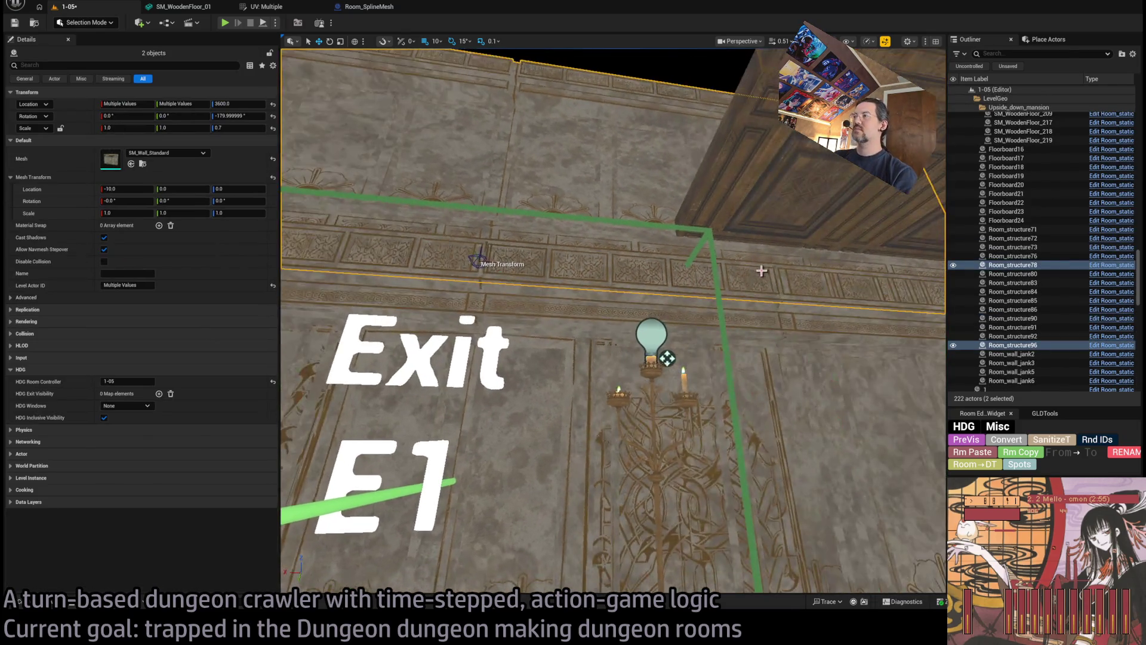
mouse_move(785, 269)
left_mouse_down()
mouse_move(783, 237)
mouse_move(653, 267)
mouse_move(558, 349)
mouse_move(537, 320)
mouse_move(542, 389)
mouse_move(689, 479)
mouse_move(698, 455)
mouse_move(669, 406)
mouse_move(651, 430)
mouse_move(597, 412)
left_mouse_up()
left_click(783, 237, "ctrl")
left_click(558, 349, "ctrl")
left_click(537, 320, "ctrl")
left_click(574, 298, "ctrl")
left_click(688, 479)
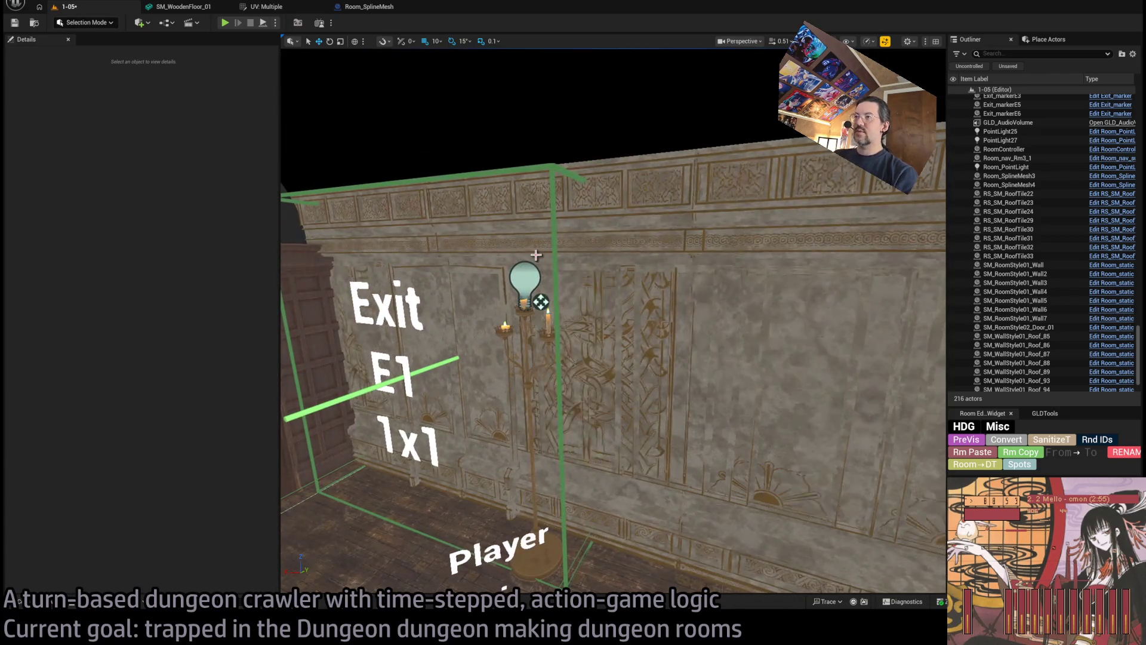
Select and delete the remaining old stone wall pieces, leaving 212 actors.
left_click(581, 220)
mouse_move(582, 219)
left_mouse_down()
mouse_move(701, 260)
mouse_move(742, 260)
left_mouse_up()
key("Escape")
left_click(702, 260)
key("Delete")
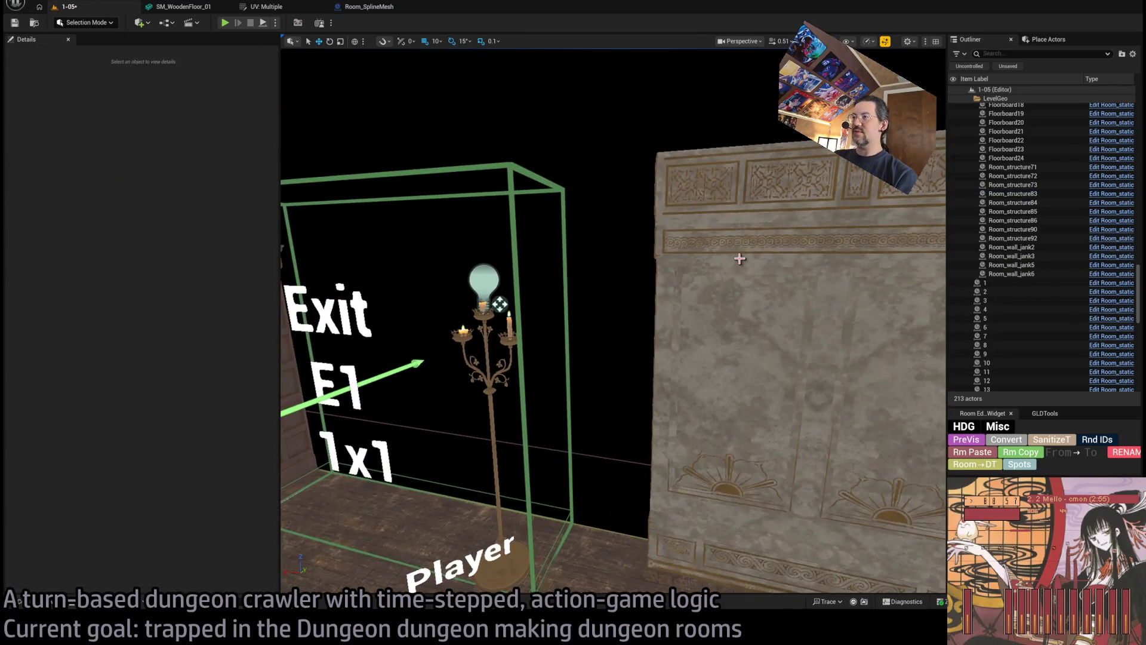
left_click(741, 260)
key("Delete")
left_click_drag(499, 305, 394, 317)
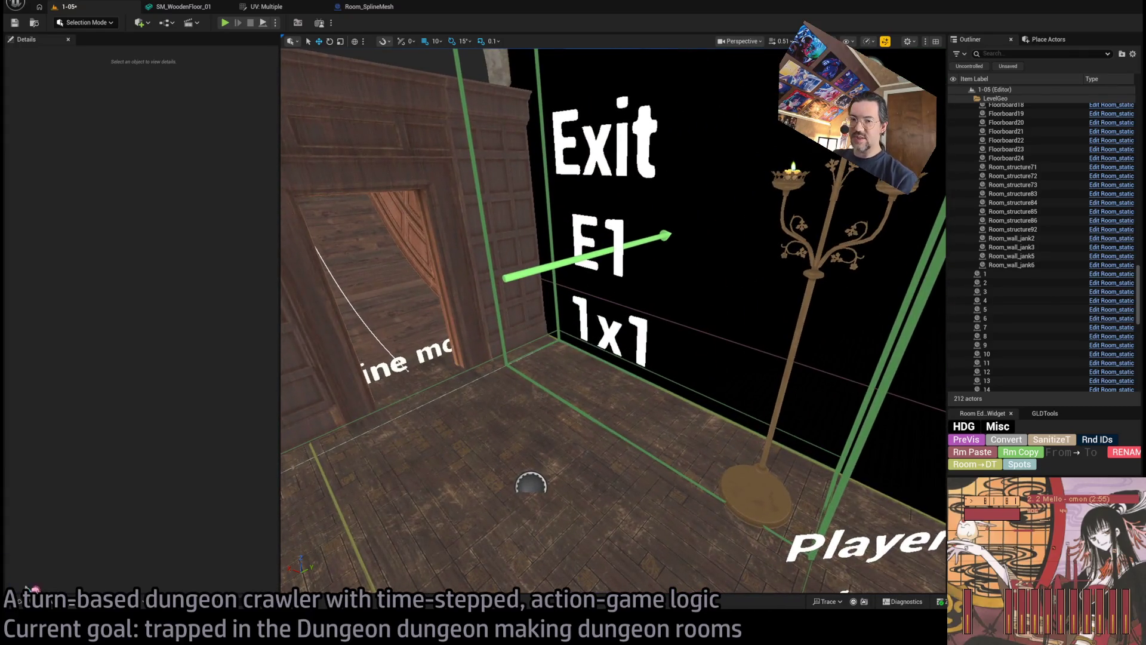
left_click(30, 601)
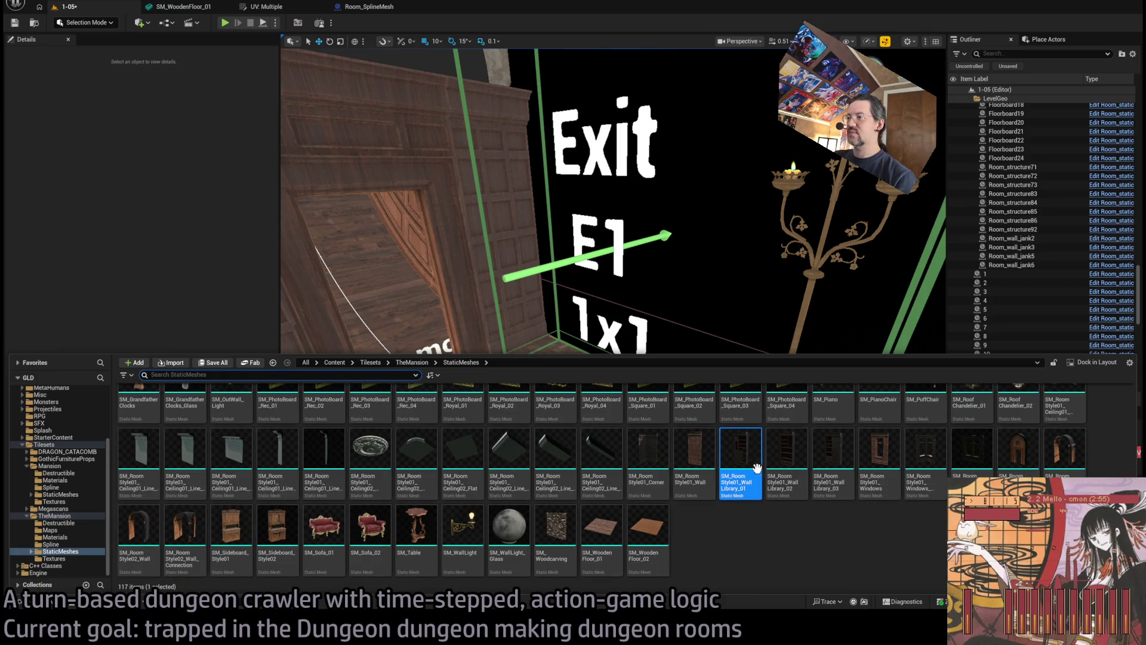
scroll(756, 467, "up", 5)
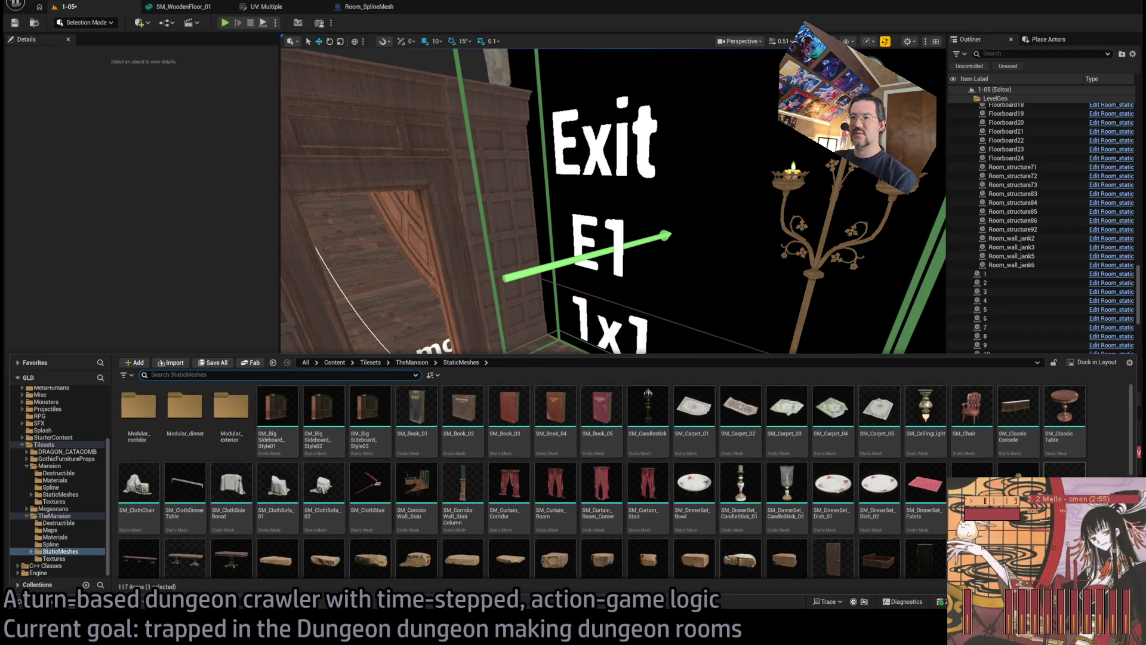
scroll(757, 468, "down", 5)
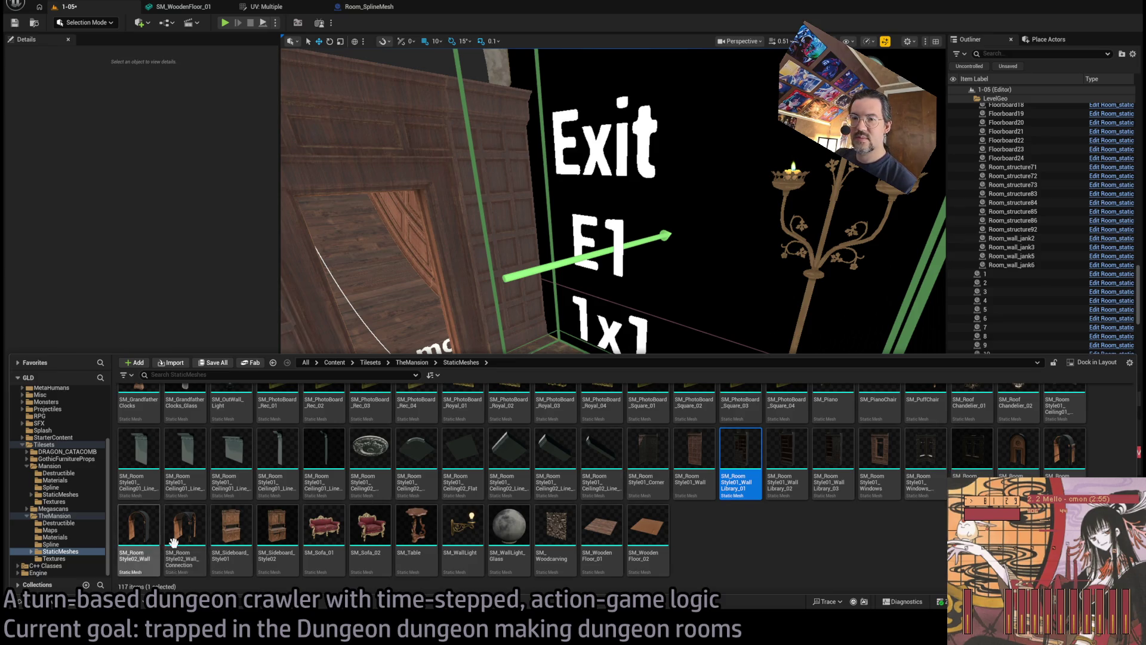
scroll(371, 537, "up", 5)
double_click(143, 412)
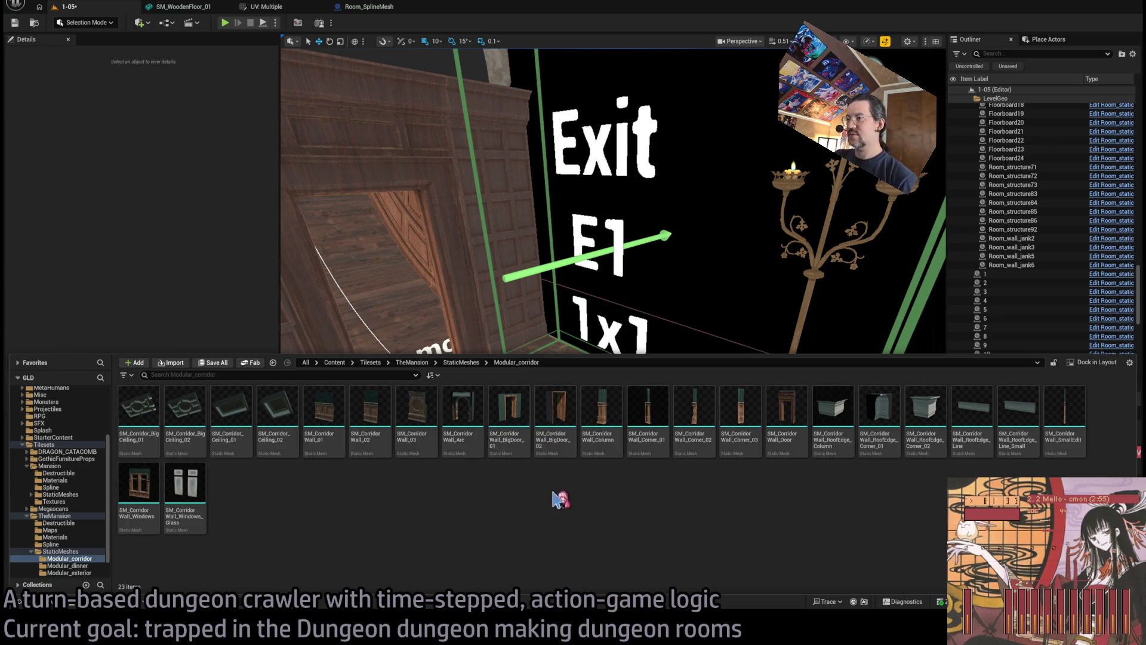
mouse_move(787, 412)
left_mouse_down()
mouse_move(717, 371)
mouse_move(680, 404)
mouse_move(692, 405)
left_mouse_up()
key("f")
key("Delete")
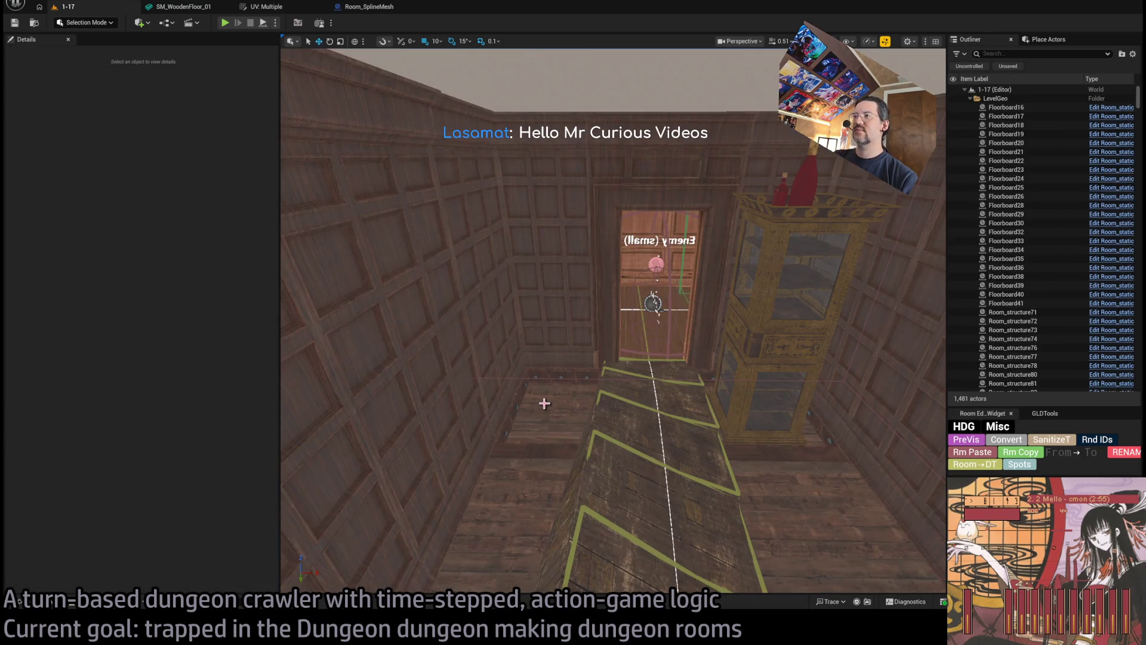
mouse_move(607, 389)
left_mouse_down()
mouse_move(602, 358)
mouse_move(621, 382)
mouse_move(597, 406)
mouse_move(609, 388)
left_mouse_up()
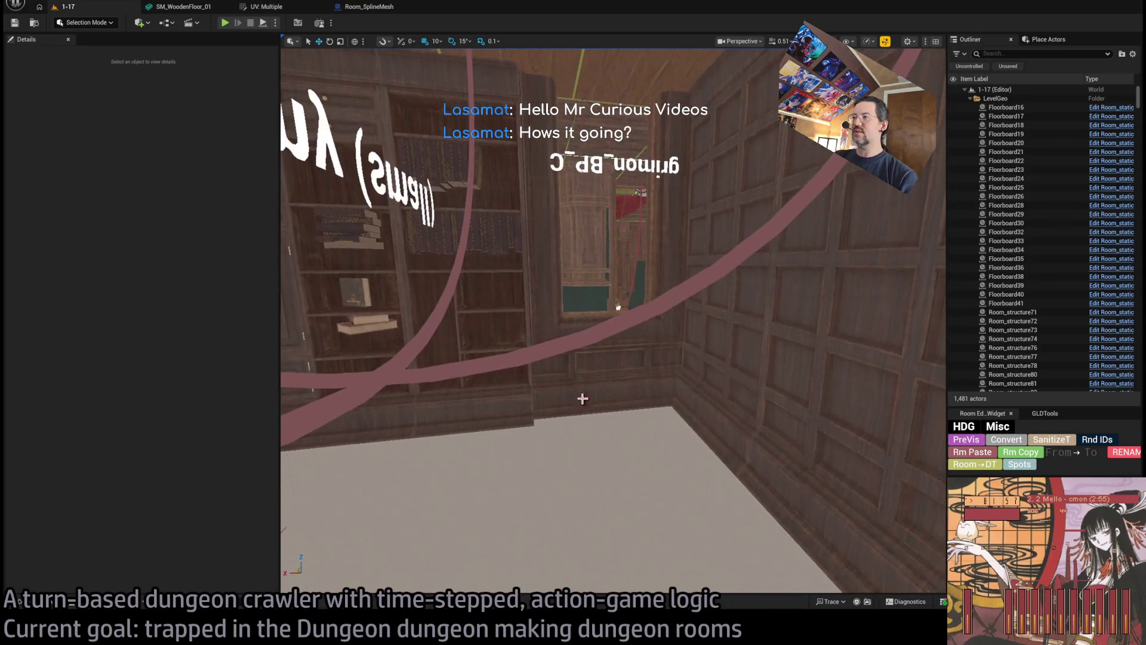
left_click(665, 382)
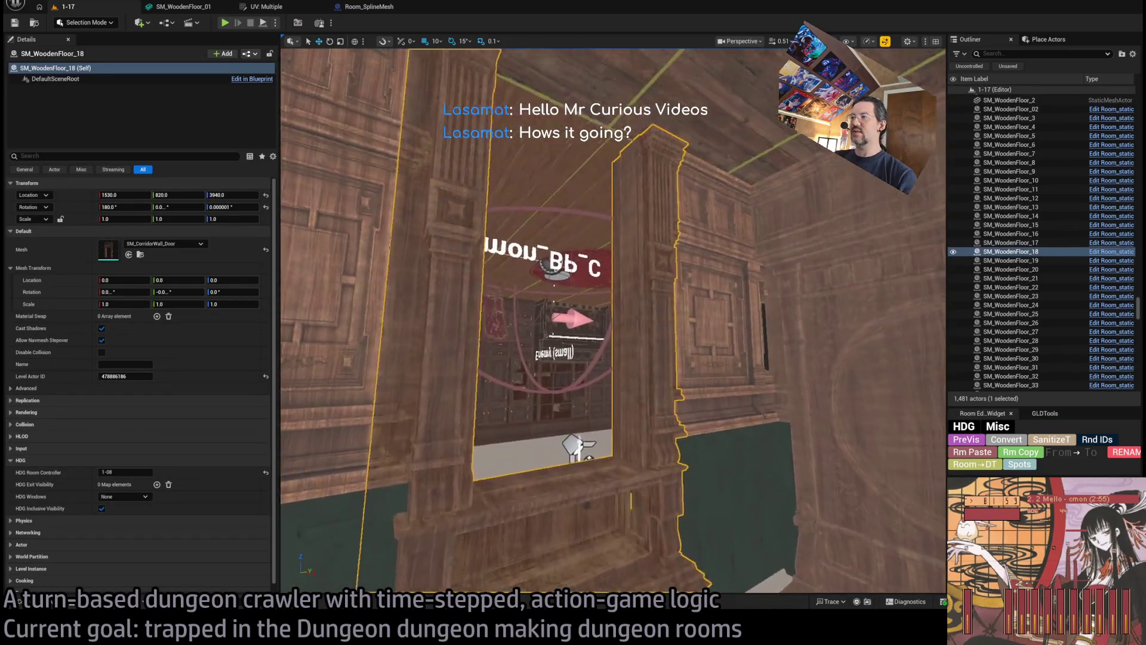
key("f")
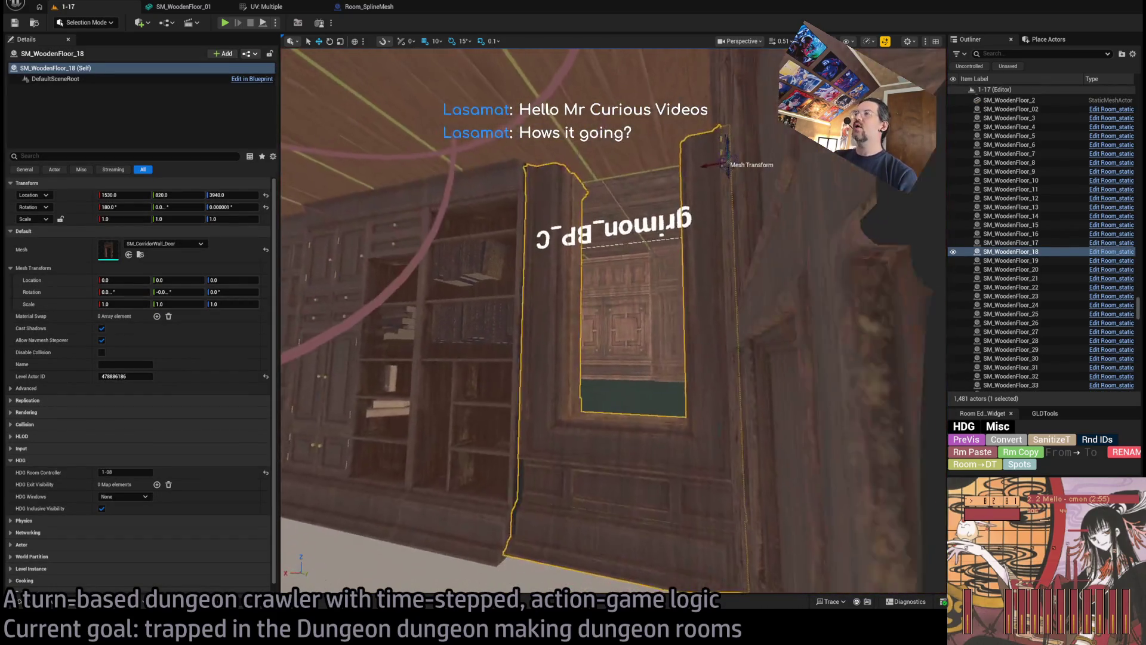
left_click_drag(659, 247, 597, 254)
left_click_drag(640, 384, 605, 339)
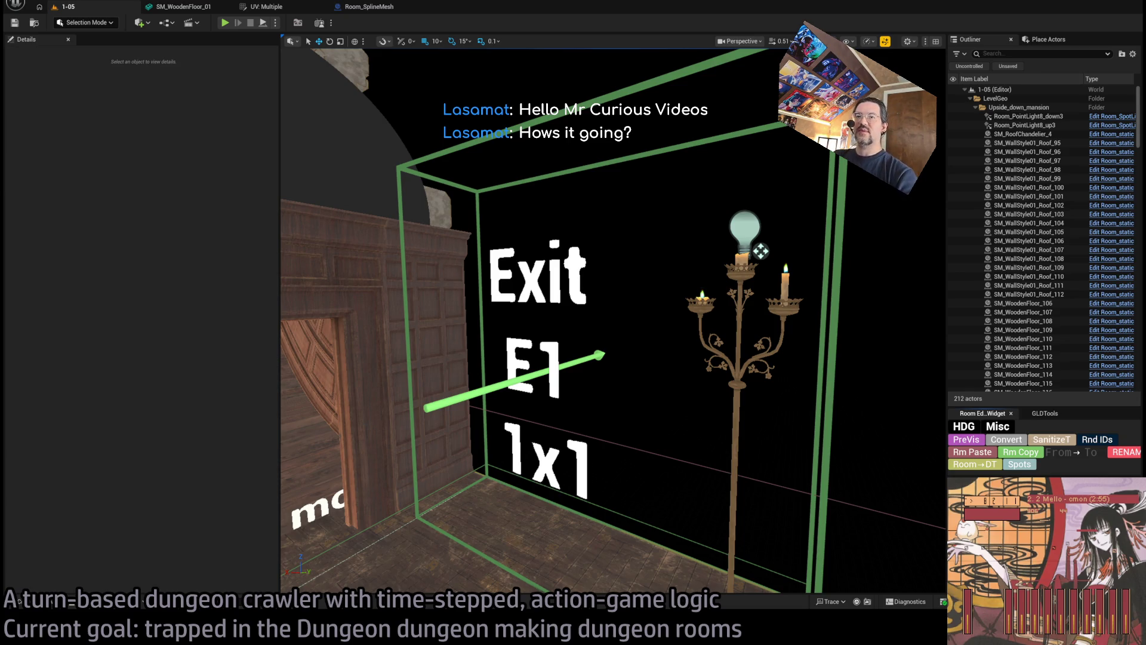
Place SM_CorridorWall_Door in the room and slide it along X to the Exit E1 opening.
left_click_drag(760, 251, 539, 552)
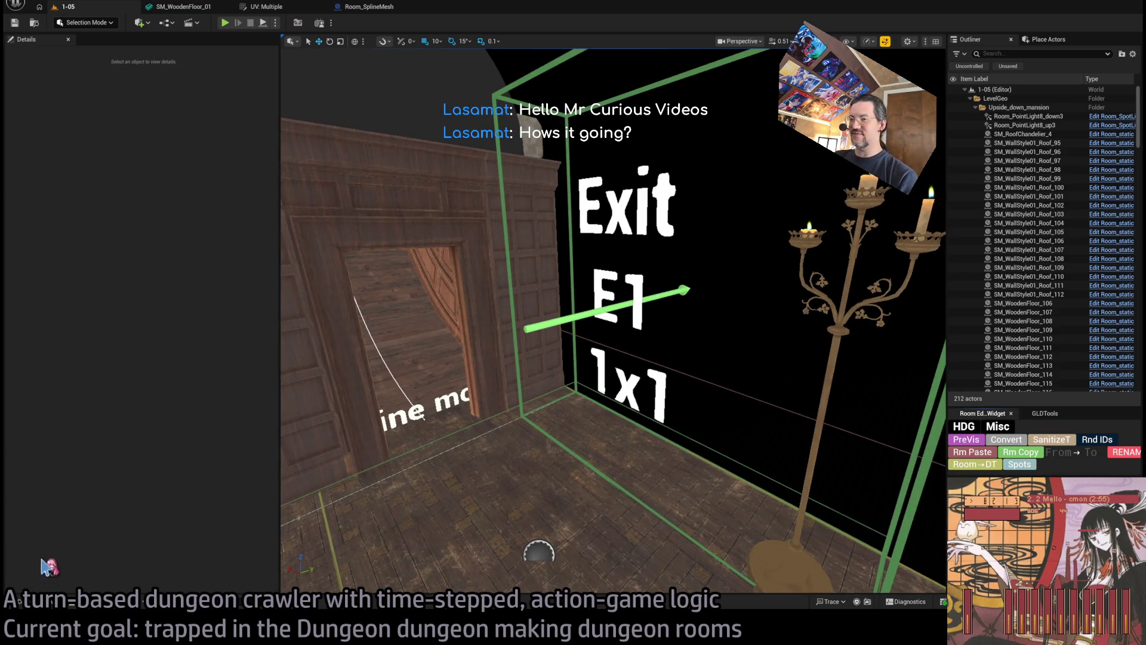
left_click(52, 603)
left_click_drag(785, 424, 636, 301)
key("f")
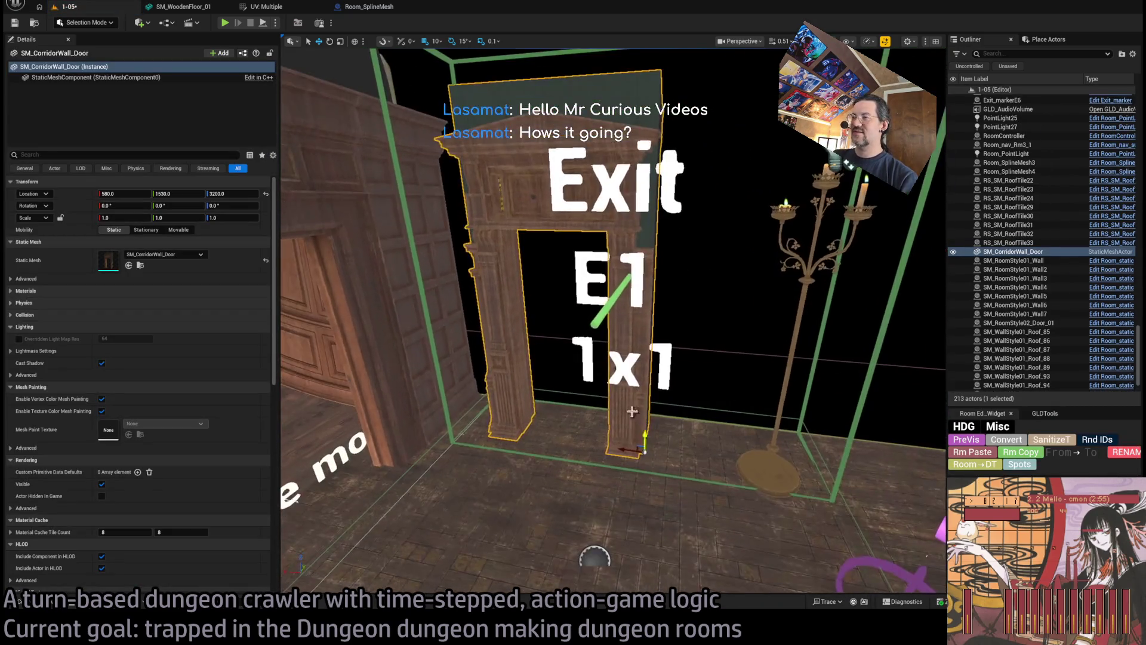
left_click_drag(634, 448, 693, 462)
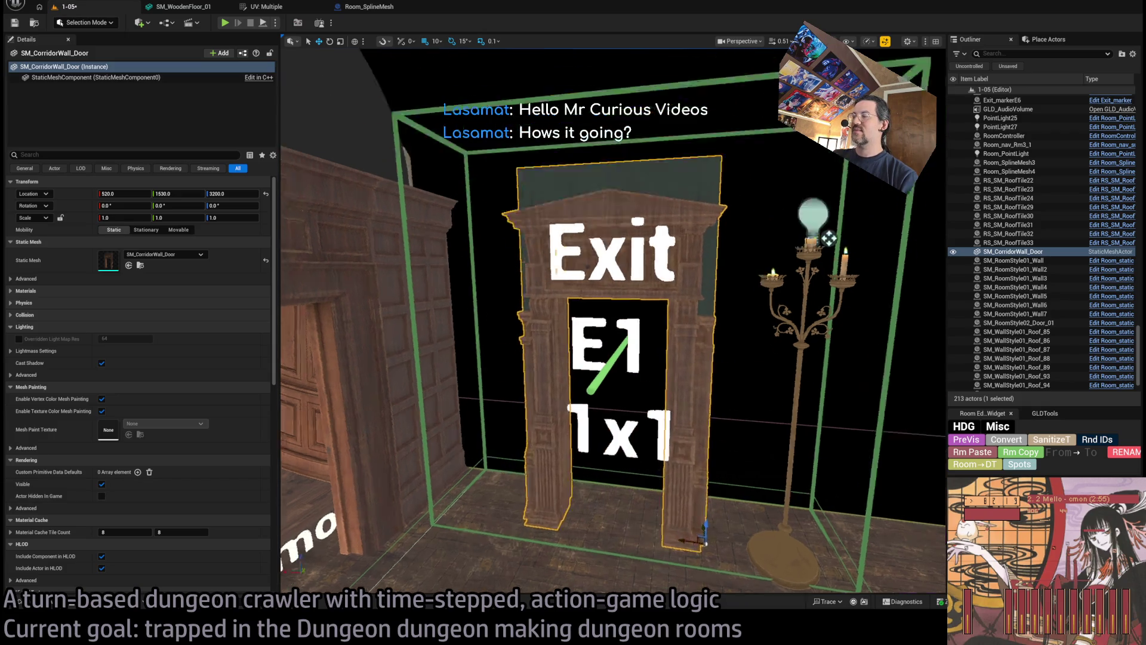
key("f")
Rotate the doorway frame 180° on Z so it faces into the room.
key("e")
scroll(694, 491, "up", 2)
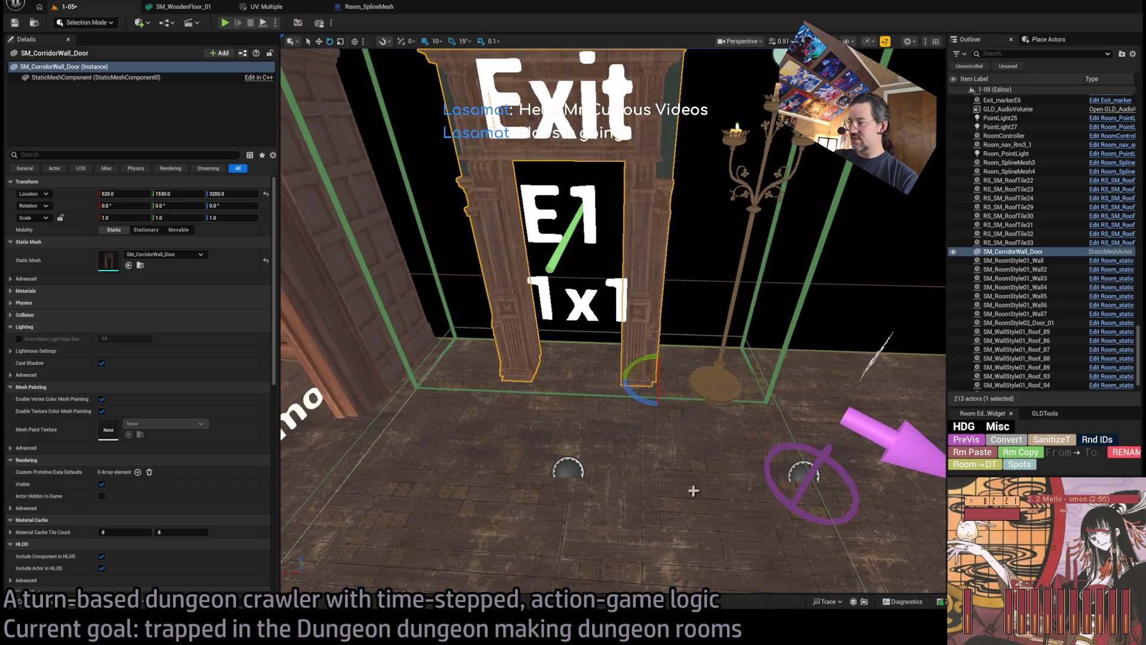
mouse_move(648, 403)
left_mouse_down()
mouse_move(525, 329)
mouse_move(627, 405)
left_mouse_up()
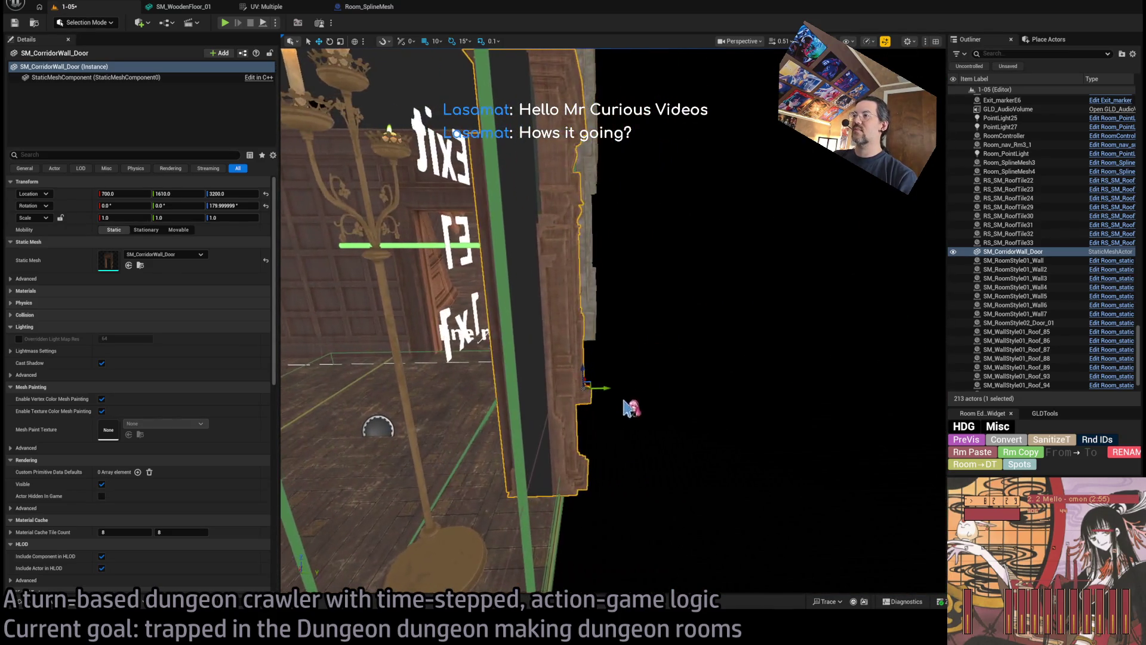
key("f")
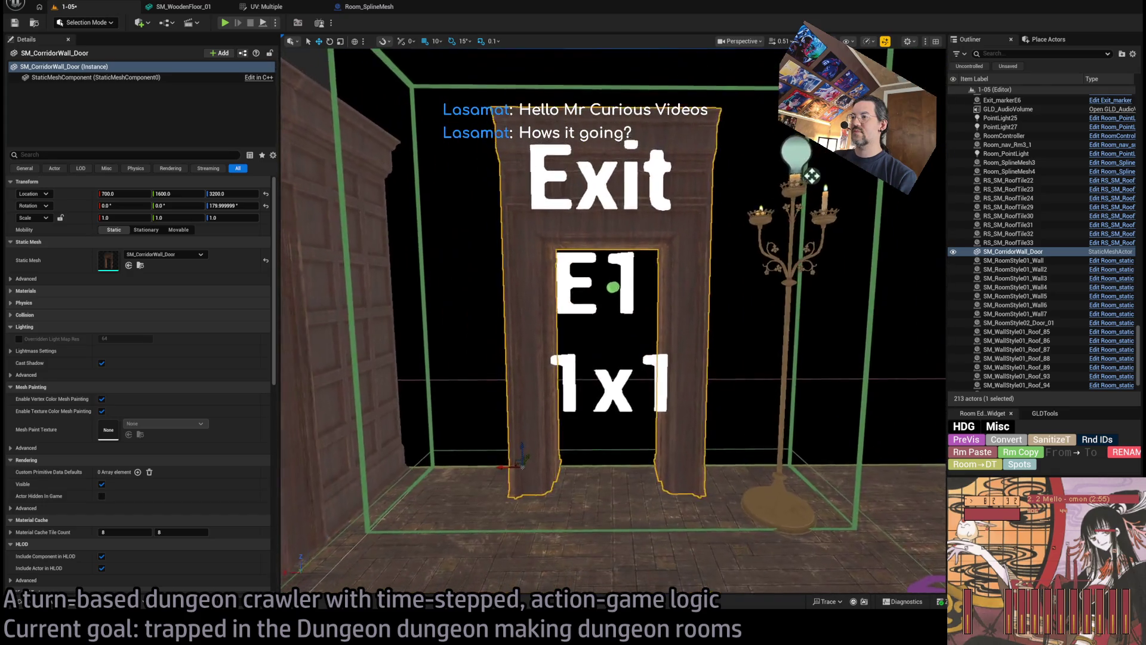
left_click_drag(614, 397, 613, 397)
left_click_drag(597, 359, 716, 334)
left_click(358, 379)
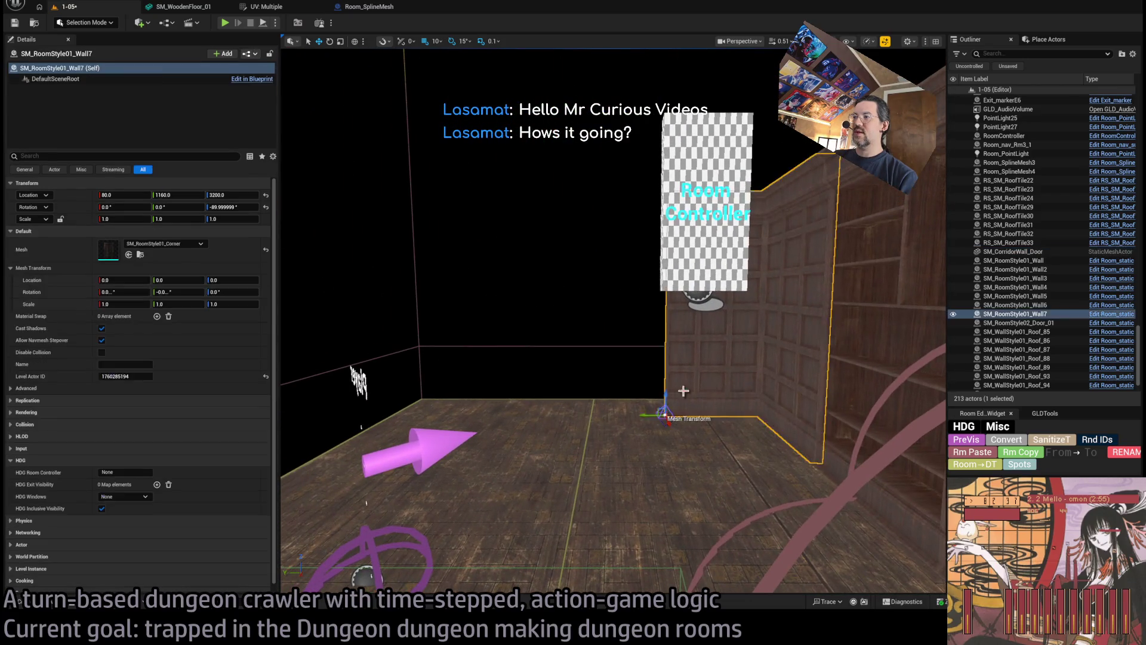
Try sliding the corner wall left along X, then undo that accidental move.
key("f")
left_click_drag(615, 322, 645, 388)
mouse_move(531, 335)
left_mouse_down()
mouse_move(519, 346)
mouse_move(538, 340)
left_mouse_up()
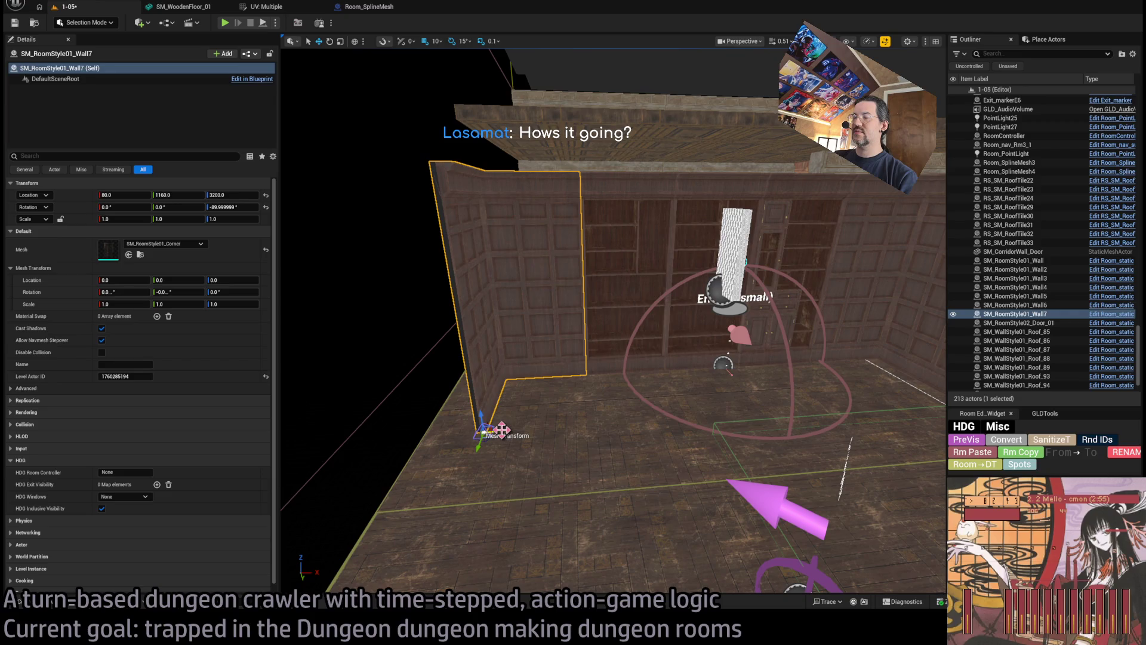
left_click_drag(507, 431, 452, 431)
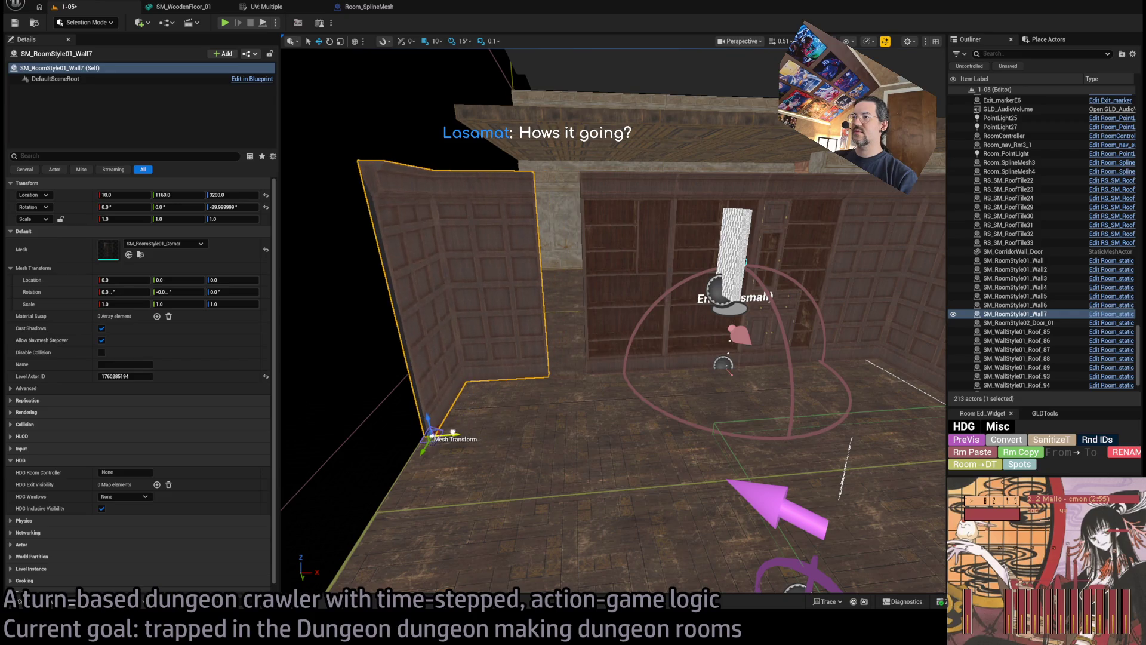
key("ctrl+z")
mouse_move(599, 362)
left_mouse_down()
mouse_move(724, 237)
mouse_move(747, 235)
mouse_move(665, 379)
left_mouse_up()
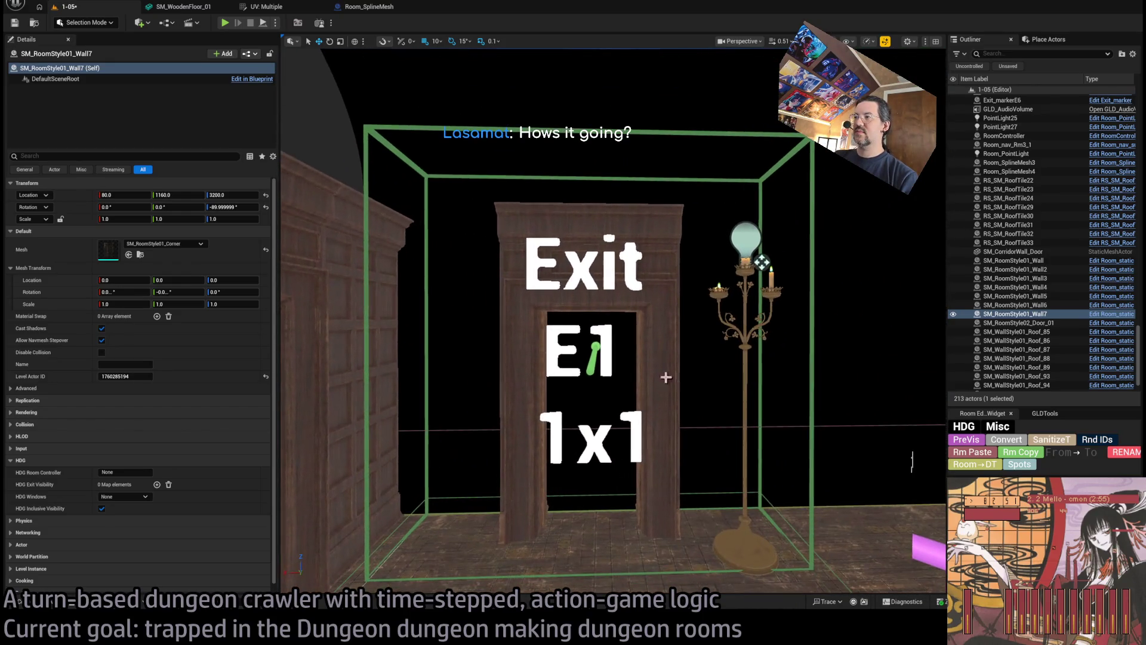
Shift the Exit E1 door frame 10 units along X, from X 700 to 690.
left_click(649, 398)
left_click_drag(519, 500, 505, 486)
left_click_drag(525, 396, 476, 411)
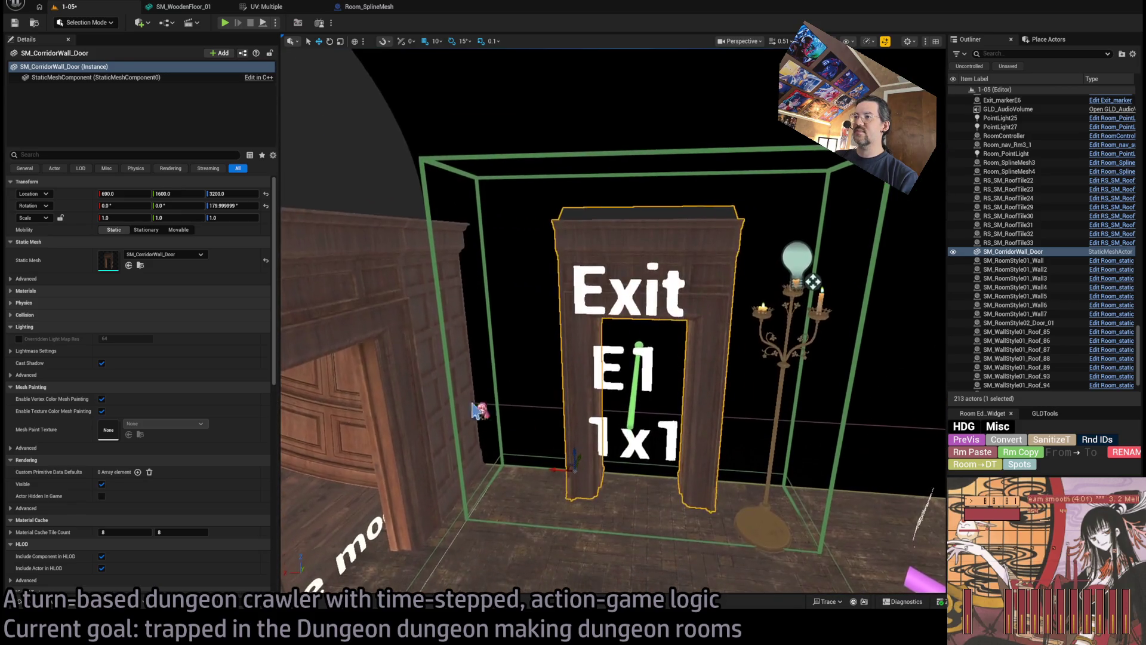
left_click(475, 410)
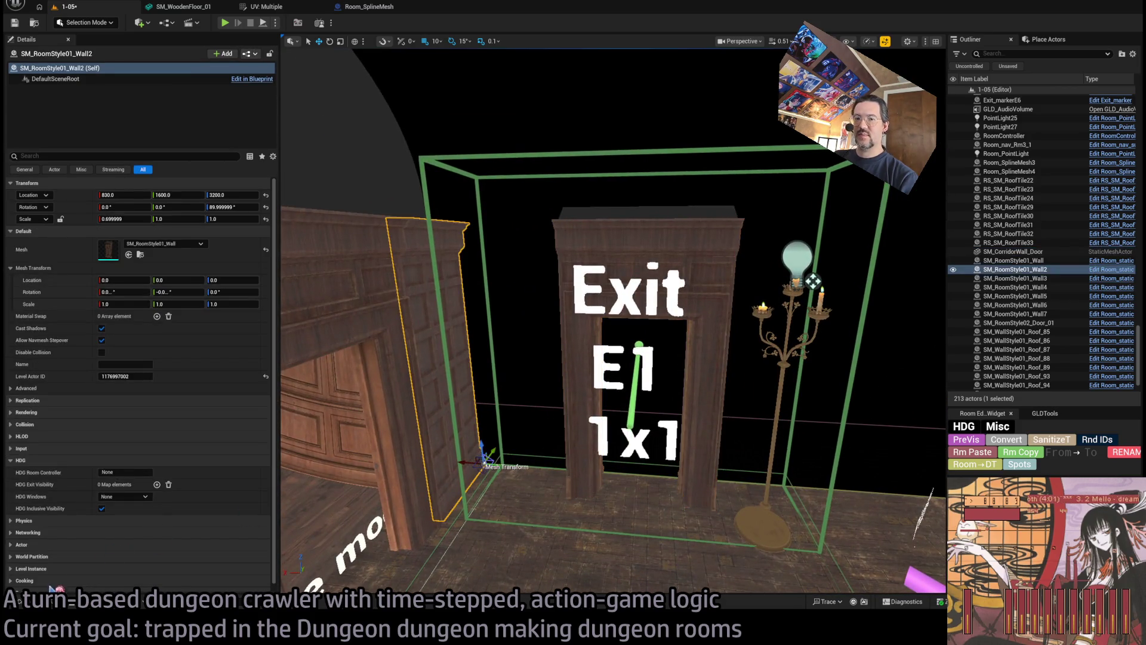
Select the left wall beside the door and switch its mesh back to the corner piece.
left_click(44, 603)
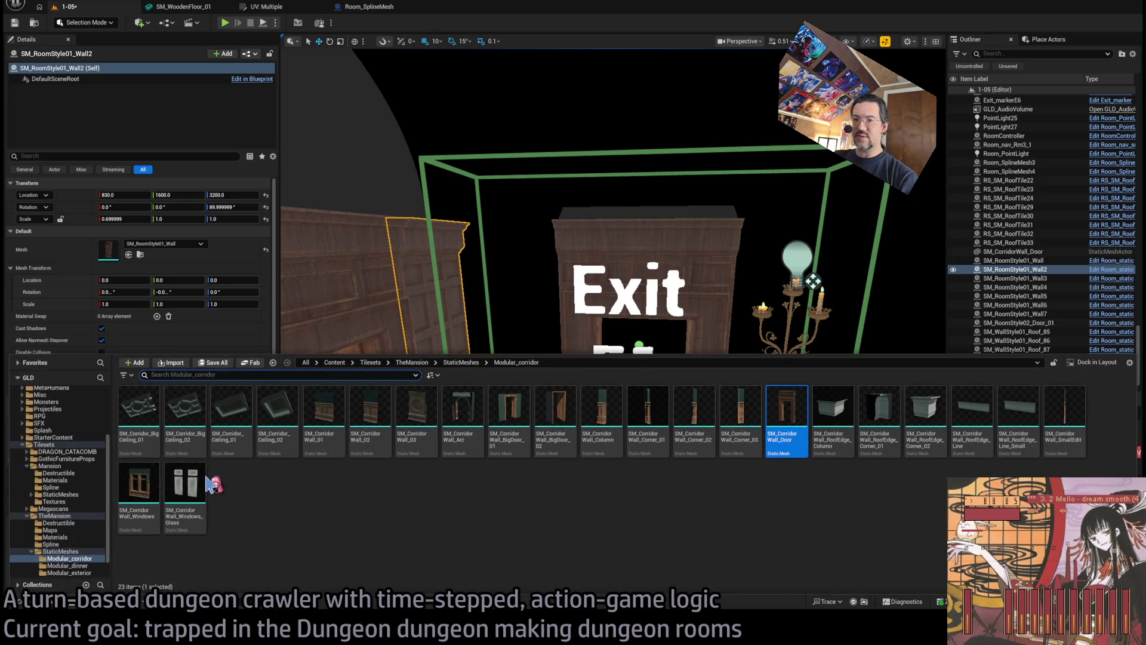
left_click(489, 316)
key("f")
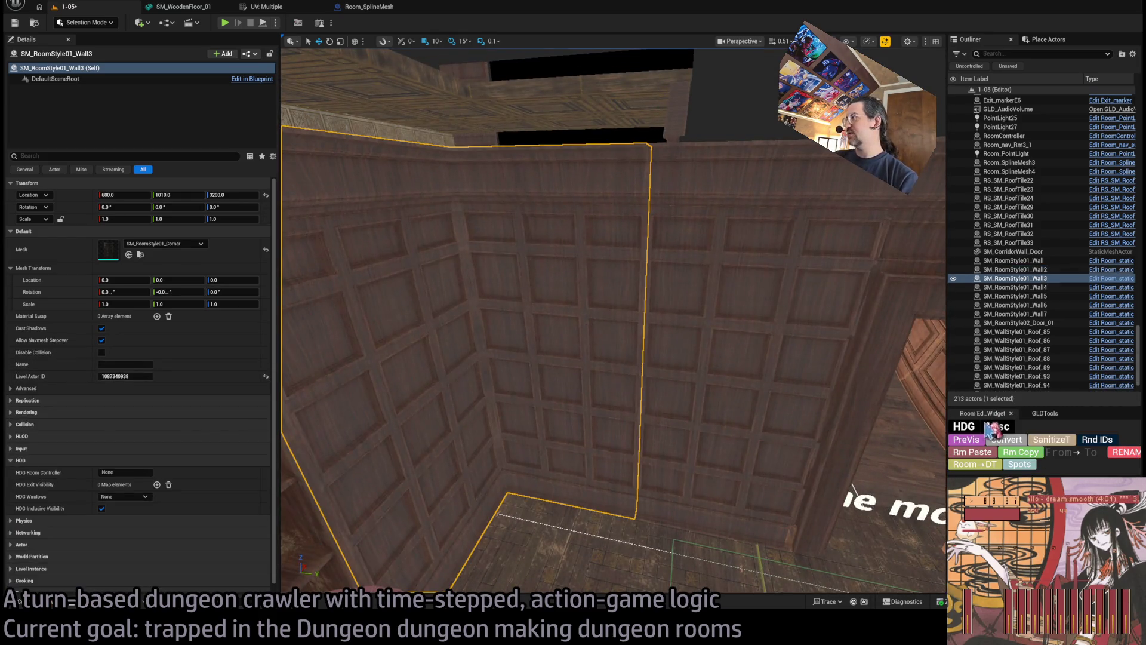
left_click(1045, 413)
left_click(994, 415)
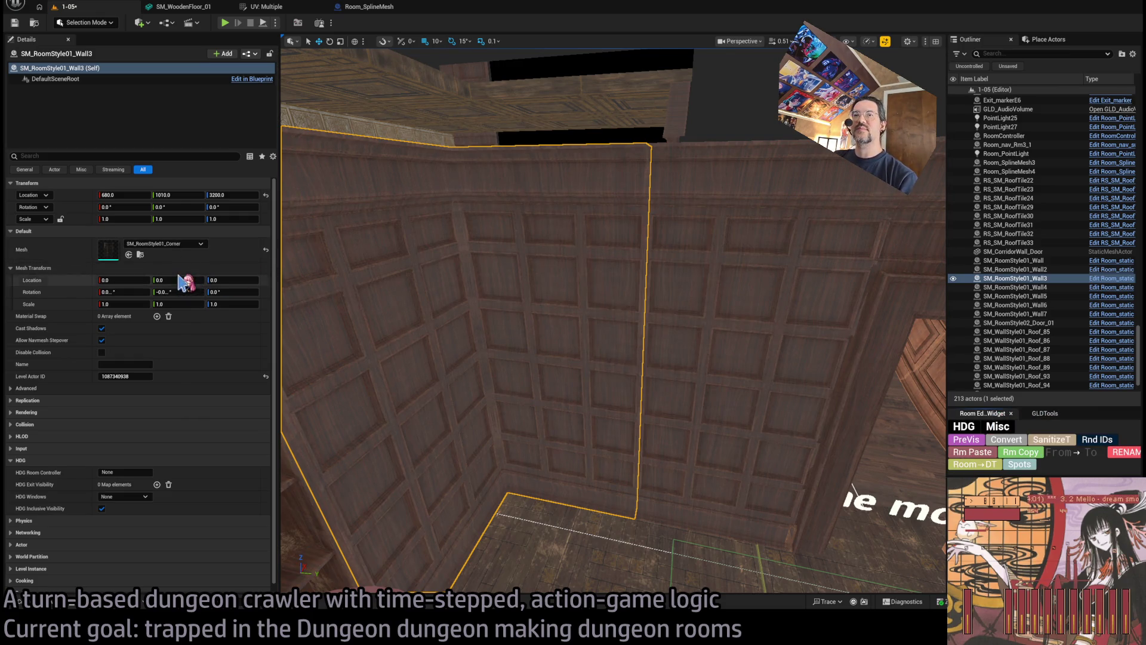
left_click(302, 274)
key("f")
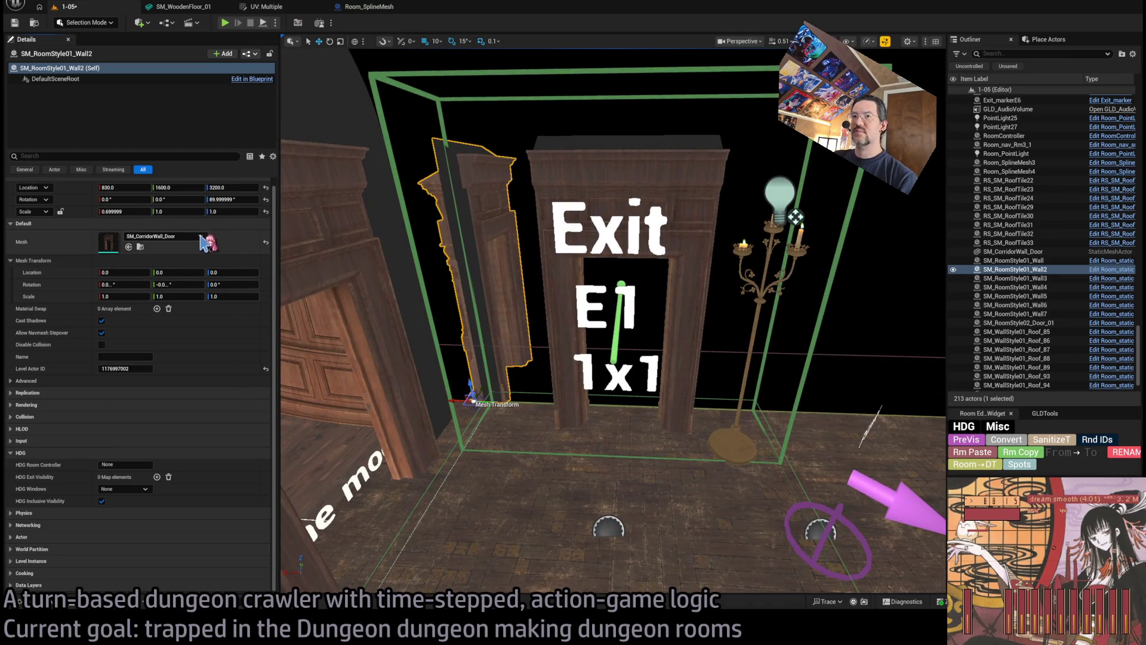
key("ctrl+z")
Nudge the corner wall 5 units along Y and narrow it to a 0.37 × 0.93 scale.
left_click_drag(492, 379, 554, 412)
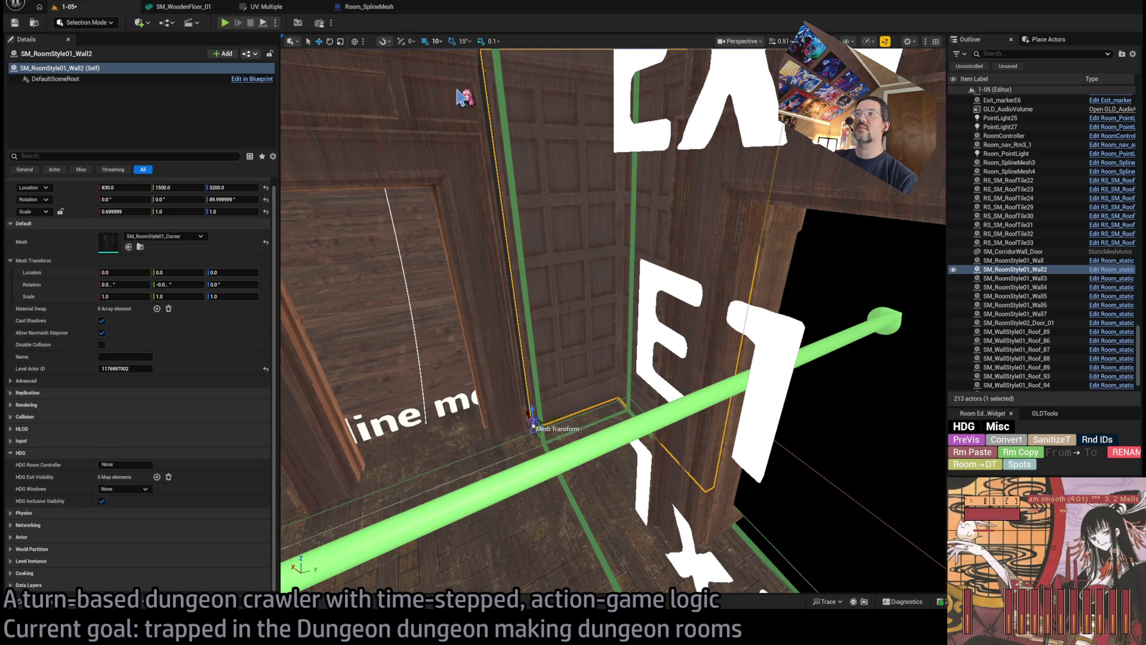
mouse_move(545, 271)
left_mouse_down()
mouse_move(619, 217)
mouse_move(657, 256)
mouse_move(666, 287)
mouse_move(650, 295)
left_mouse_up()
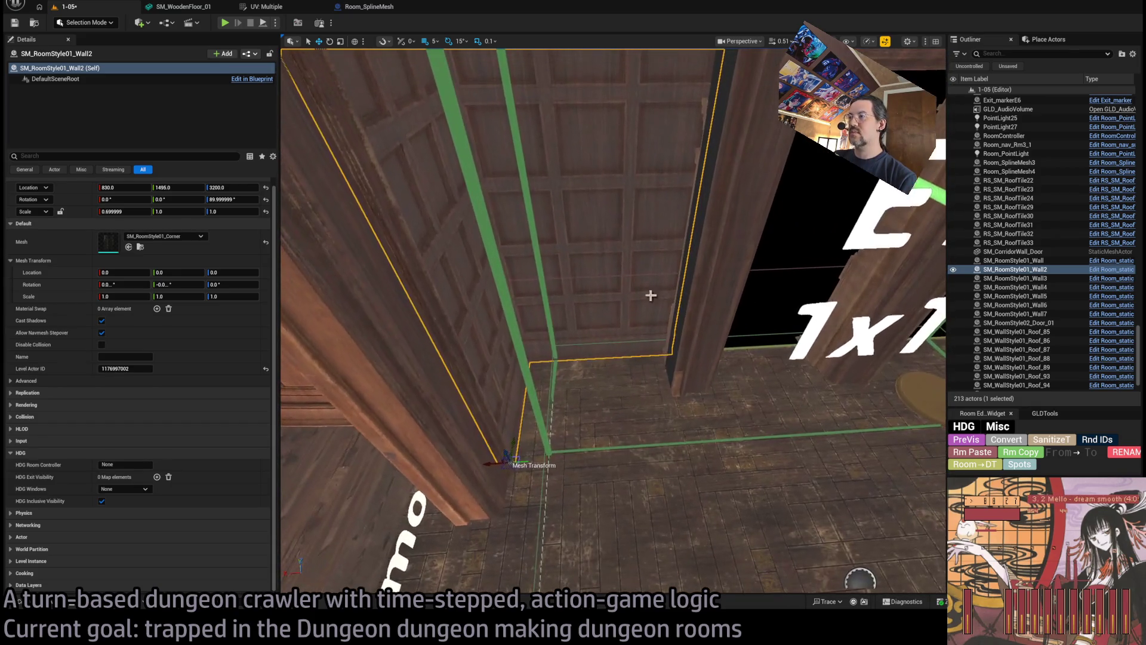
mouse_move(514, 443)
left_mouse_down()
mouse_move(518, 456)
mouse_move(545, 399)
left_mouse_up()
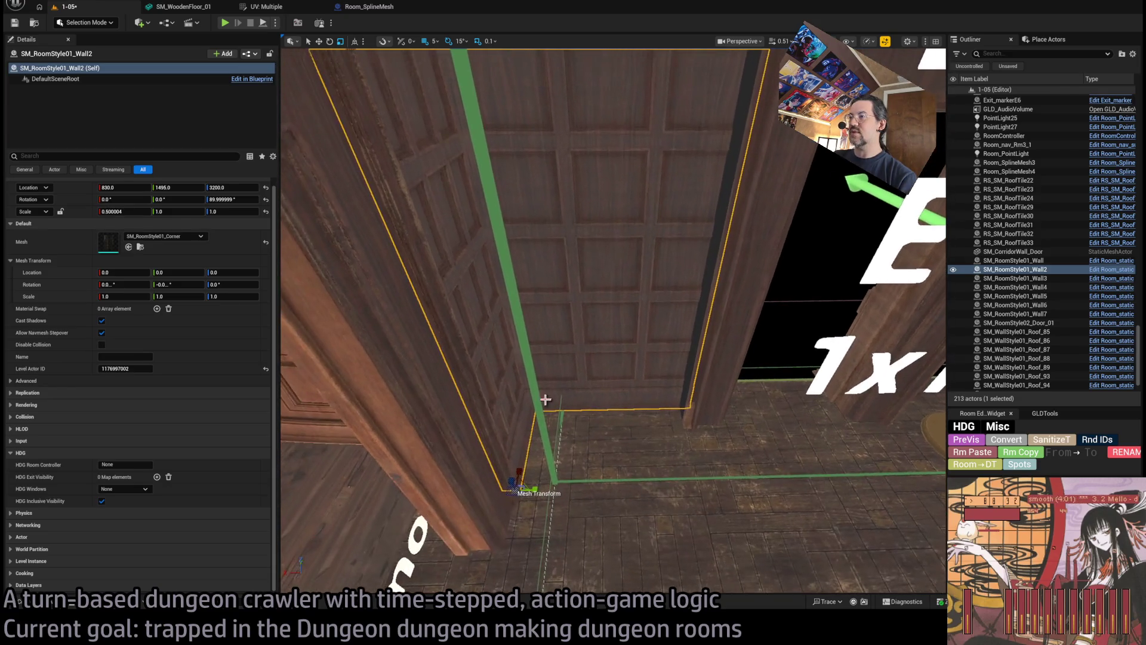
left_click_drag(520, 472, 533, 488)
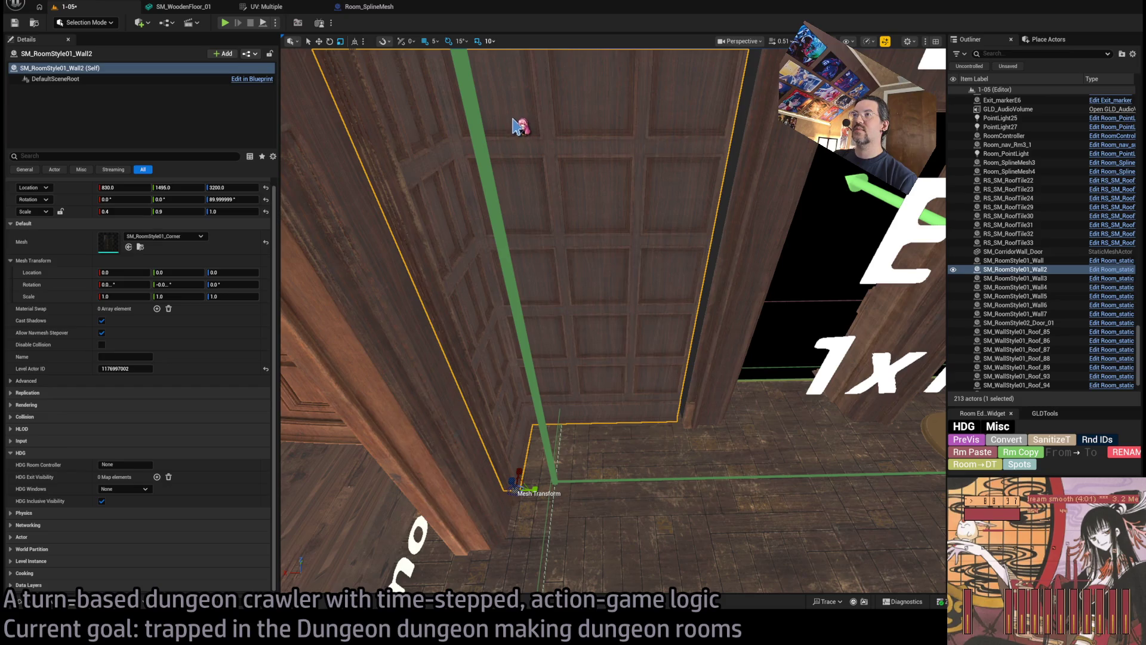
Look over the narrowed wall's base and the Exit E1 doorway piece.
mouse_move(536, 163)
left_mouse_down()
mouse_move(342, 484)
mouse_move(323, 504)
mouse_move(311, 485)
left_mouse_up()
left_click(323, 504)
key("ctrl+z")
mouse_move(419, 422)
left_mouse_down()
mouse_move(405, 412)
mouse_move(472, 413)
left_mouse_up()
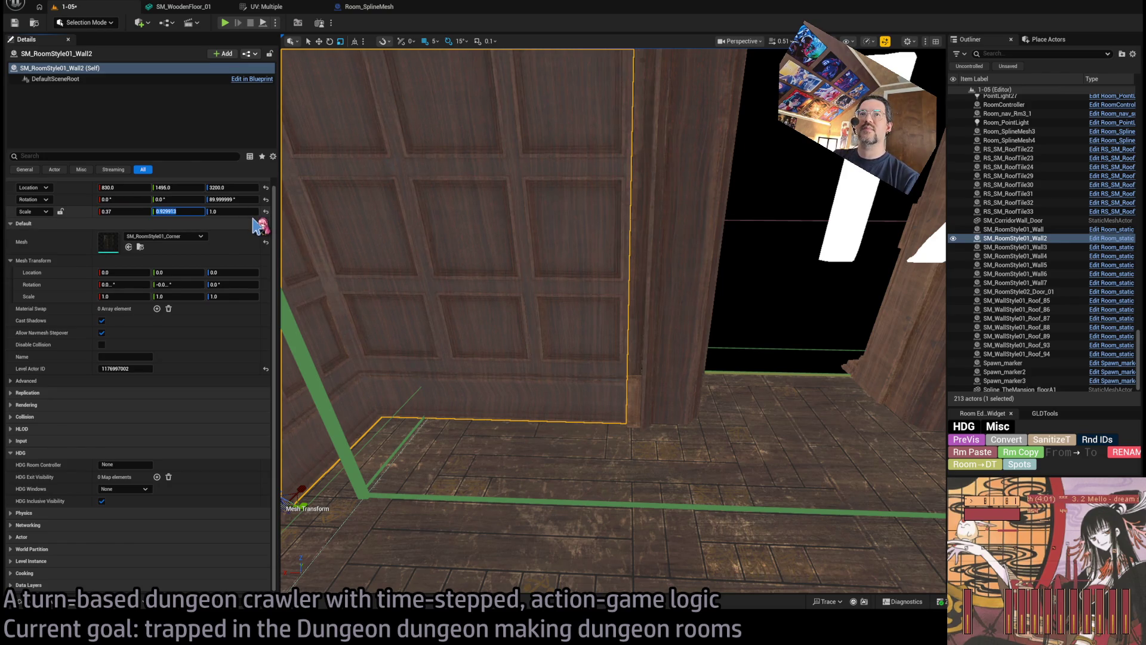
left_click_drag(757, 352, 757, 352)
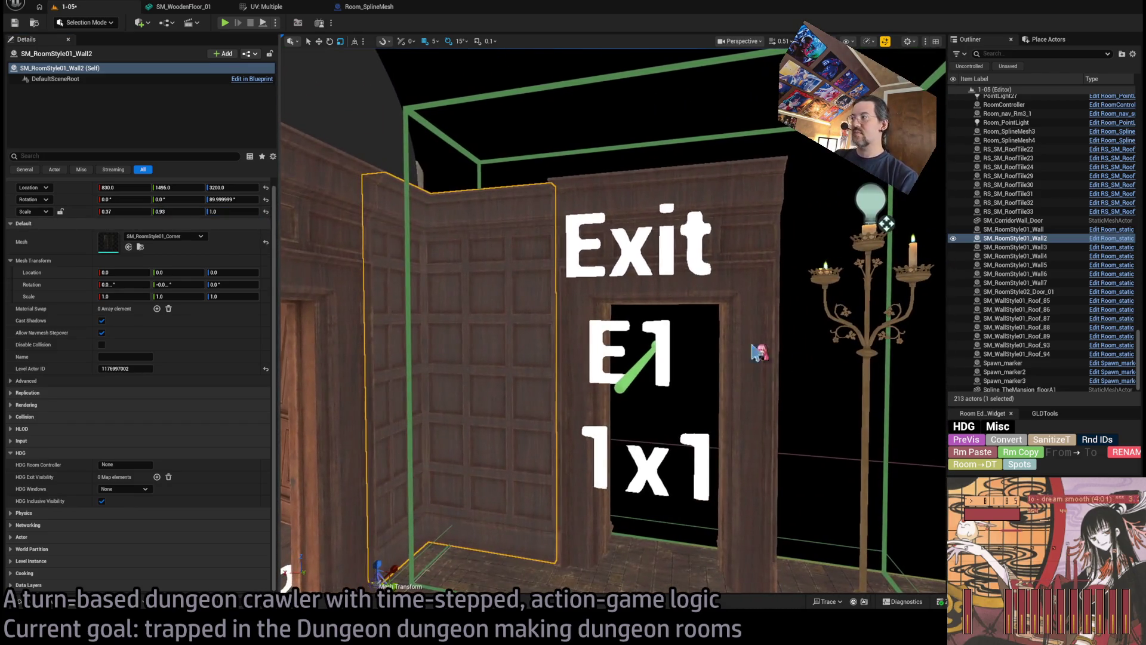
left_click(995, 444)
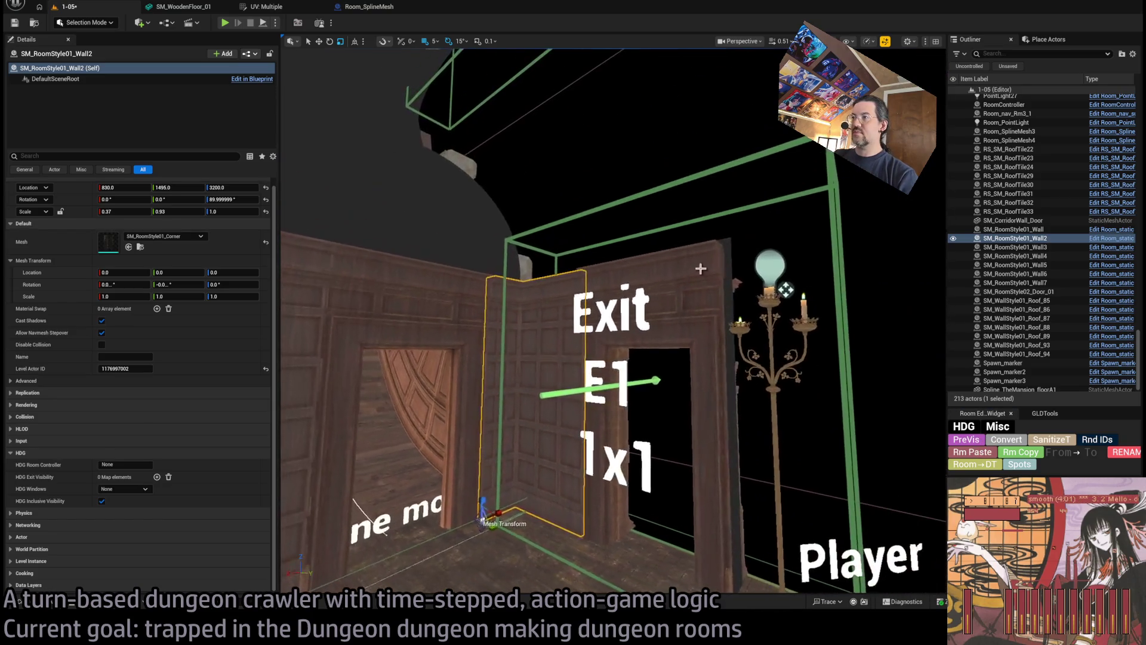
left_click_drag(635, 427, 635, 427)
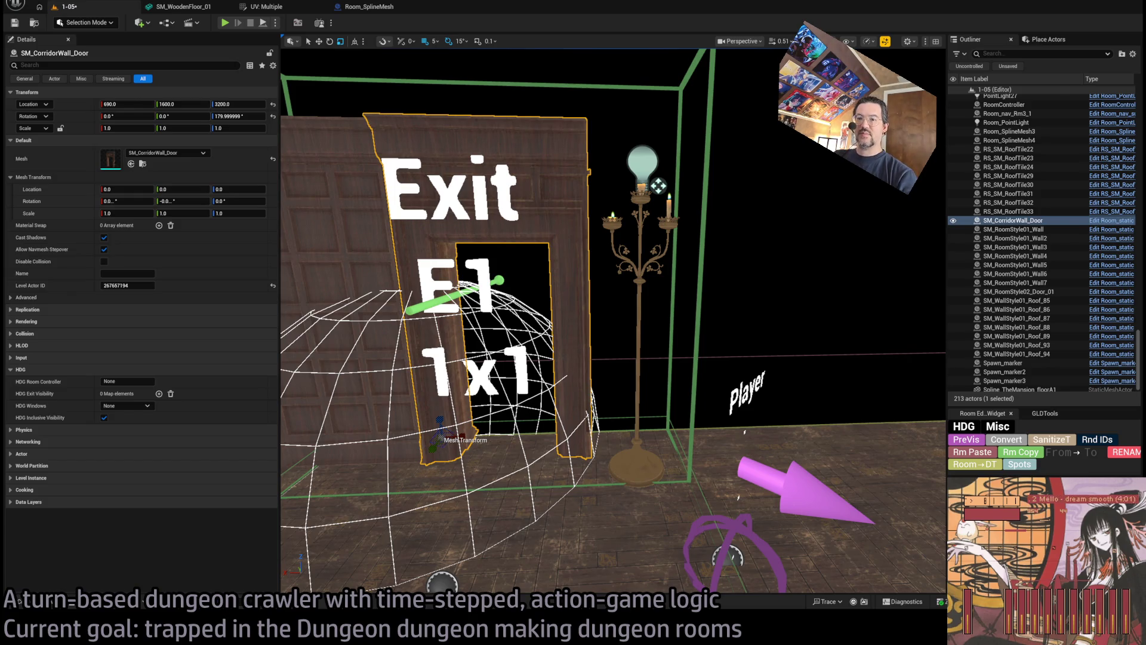
Duplicate the panelled wall as SM_RoomStyle01_Wall8, rotated -75° at X 830, Y 1310.
left_click_drag(658, 186, 659, 186)
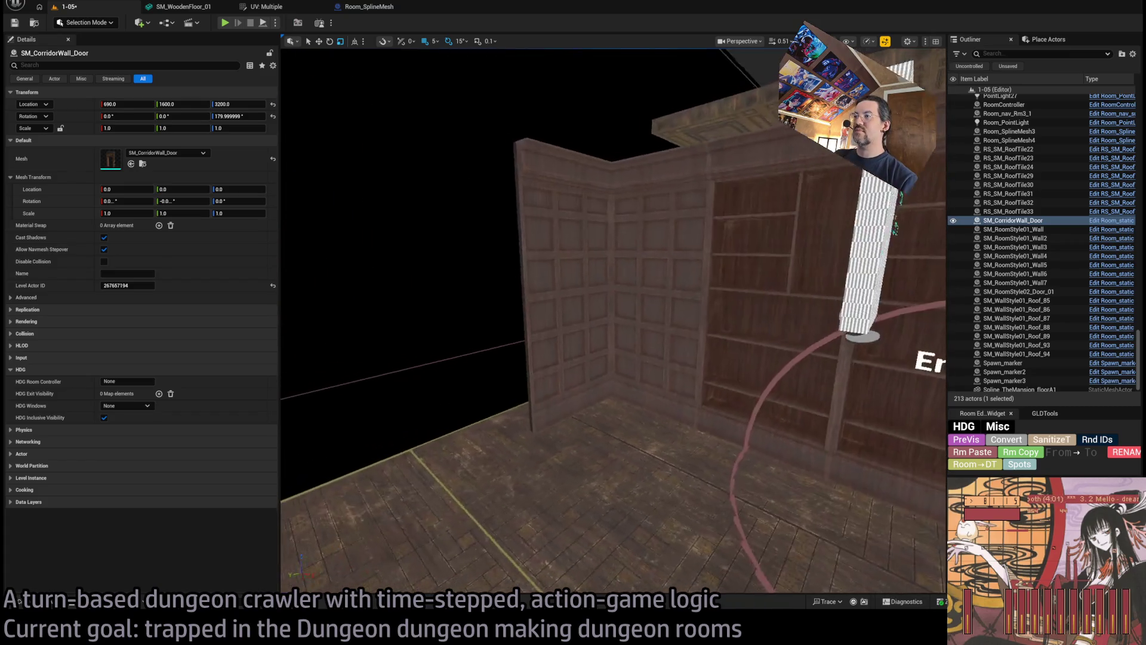
left_click(635, 298)
left_click_drag(635, 298, 634, 298)
left_click(702, 364)
left_click_drag(702, 364, 702, 364)
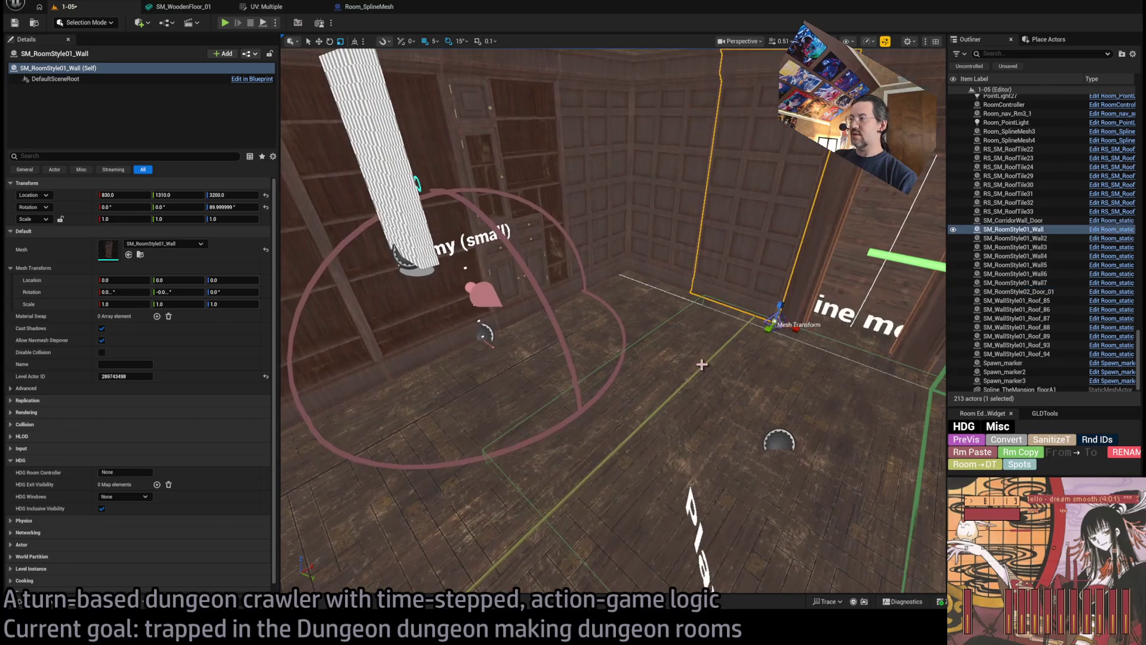
left_click_drag(805, 348, 749, 330)
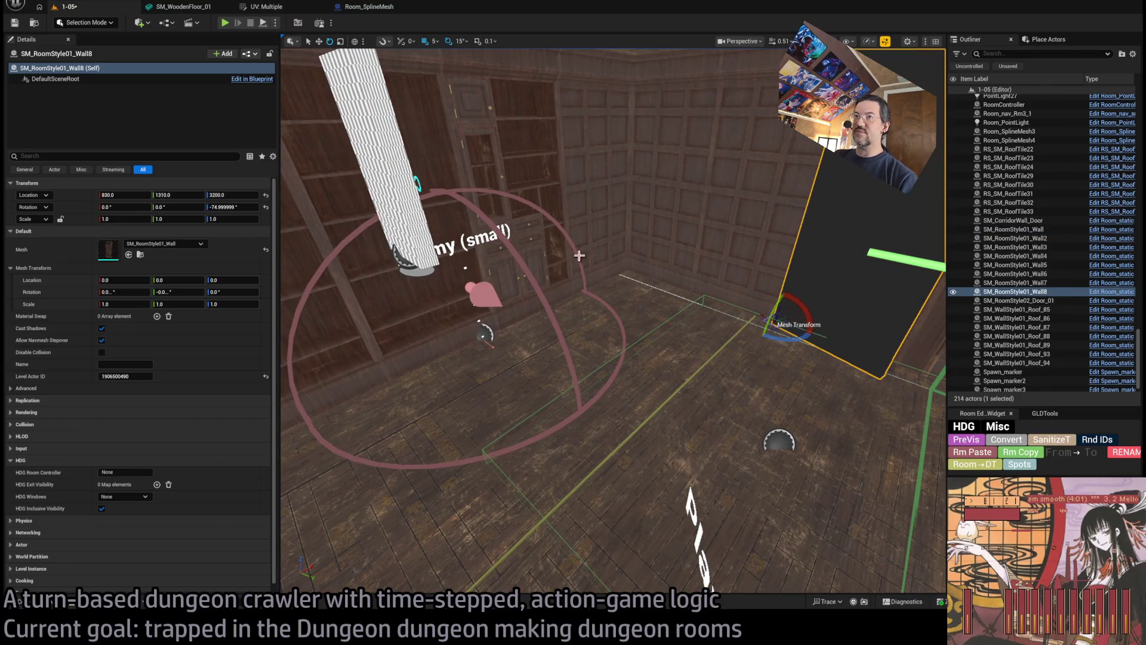
Turn the wall copy to -90° yaw and move it to the far side at X 80, Y 1160.
key("f")
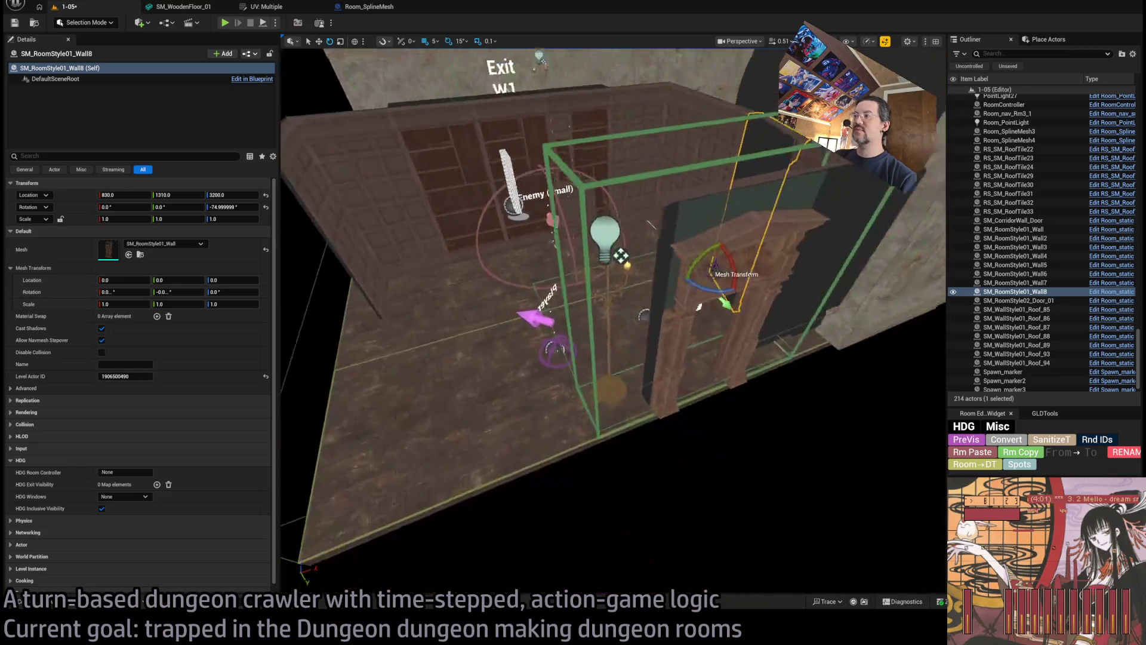
left_click_drag(633, 263, 609, 258)
left_click_drag(729, 272, 413, 316)
key("f")
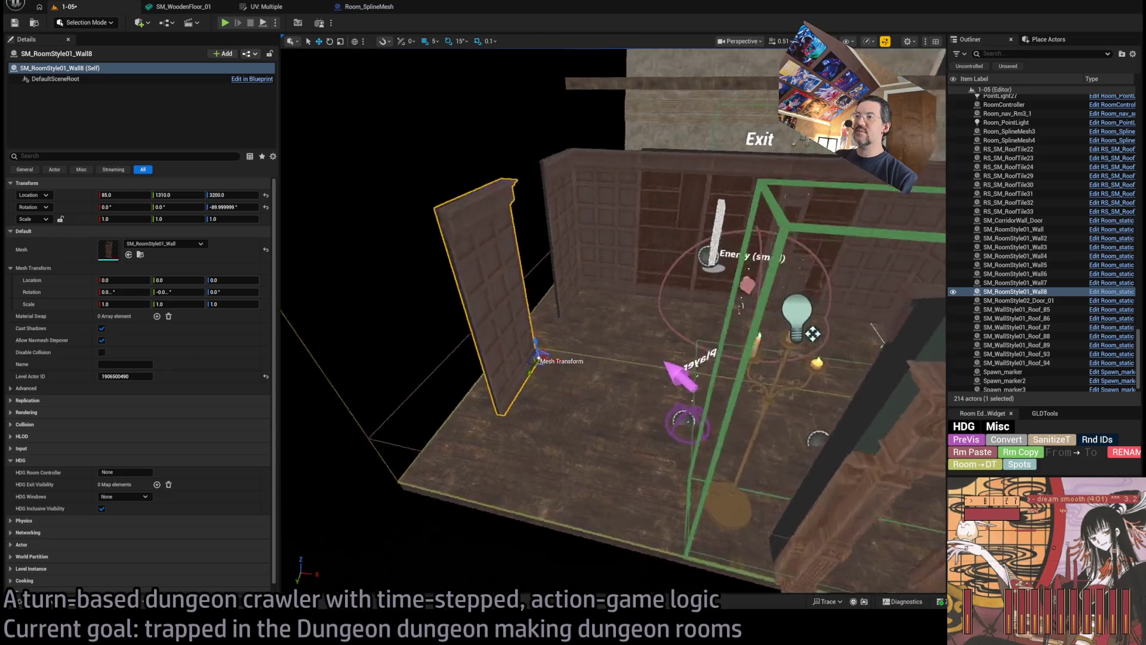
left_click_drag(502, 365, 632, 353)
key("f")
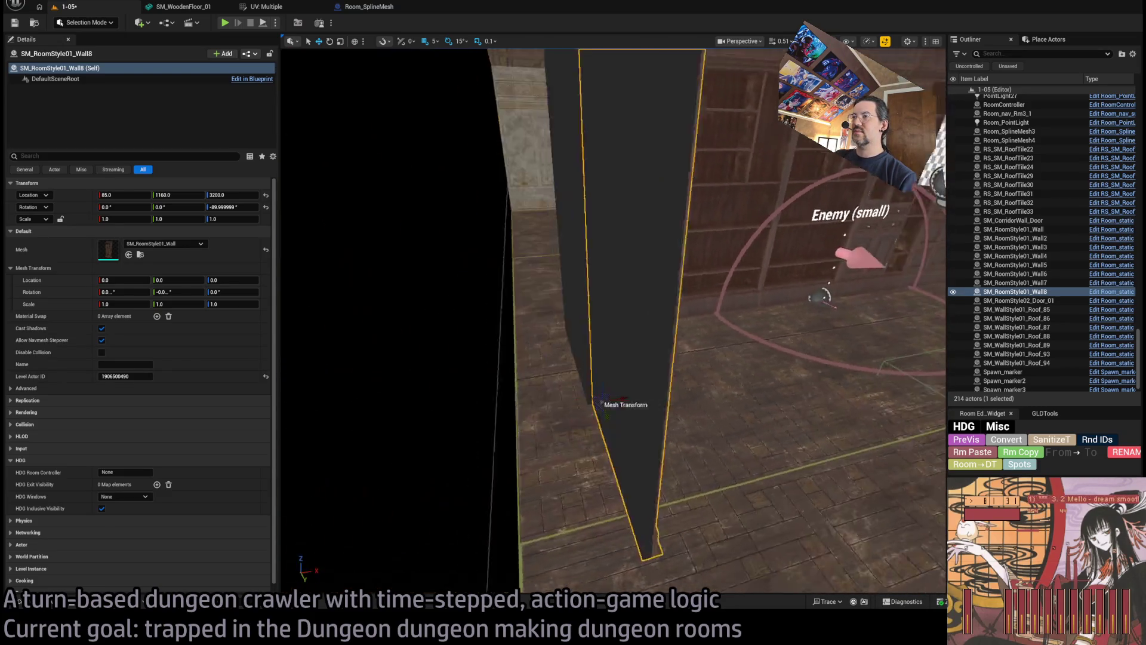
left_click_drag(696, 379, 691, 382)
key("f")
left_click_drag(597, 329, 477, 349)
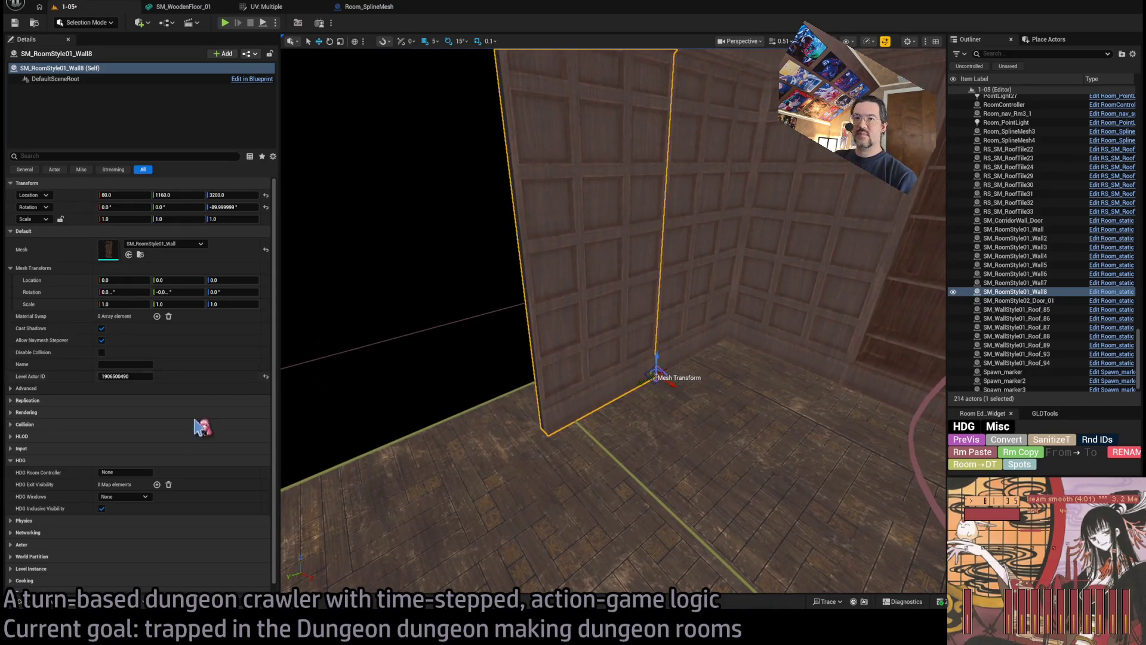
Swap the copied wall's mesh from the double-window to the single-window wall mesh.
left_click(19, 602)
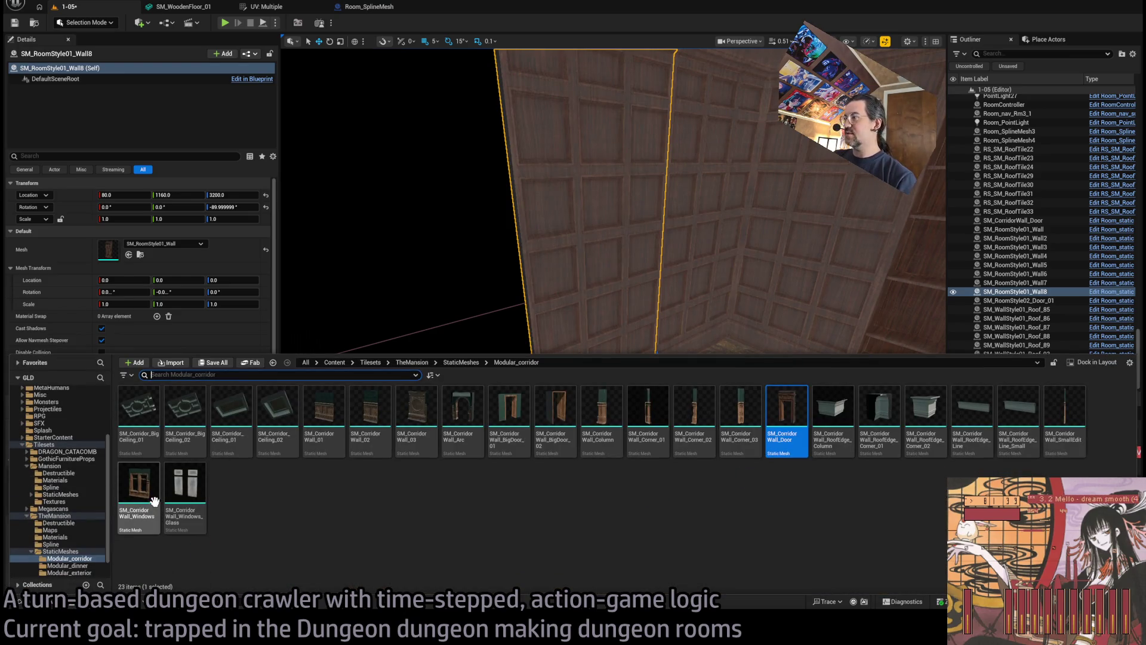
left_click(57, 551)
scroll(889, 527, "down", 5)
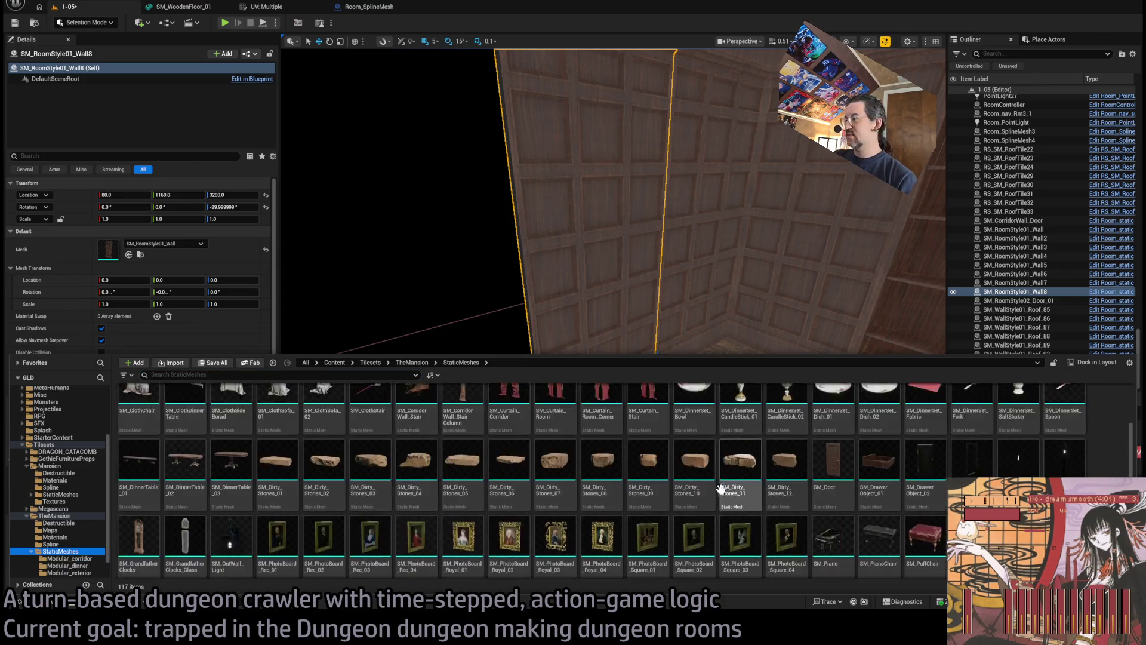
scroll(889, 528, "down", 1)
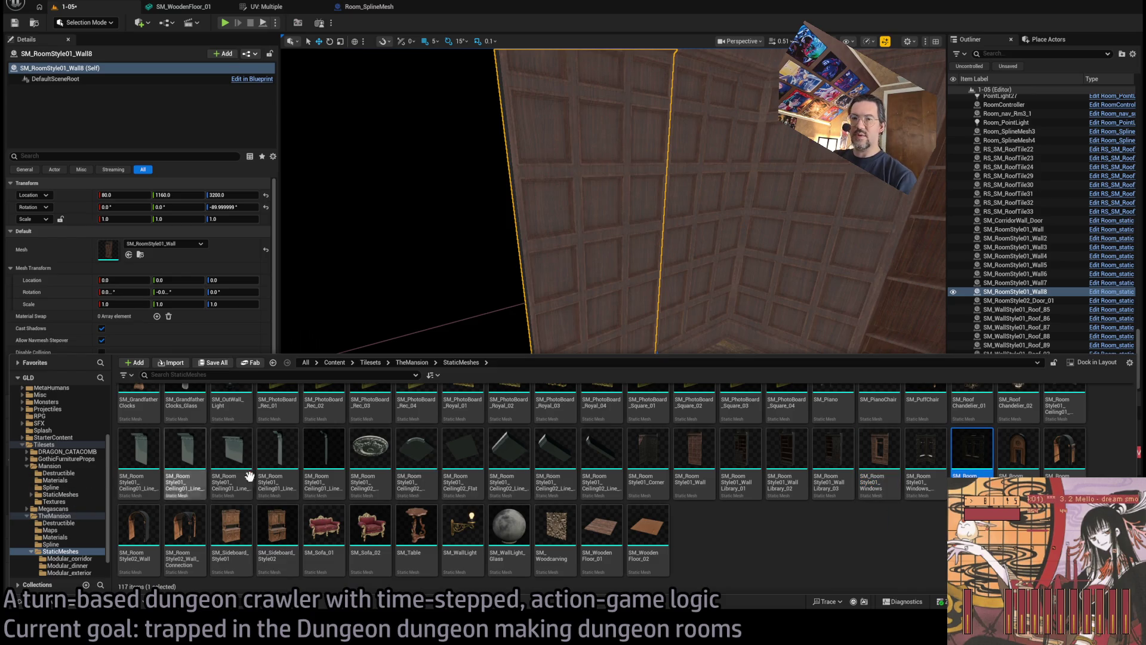
left_click(128, 255)
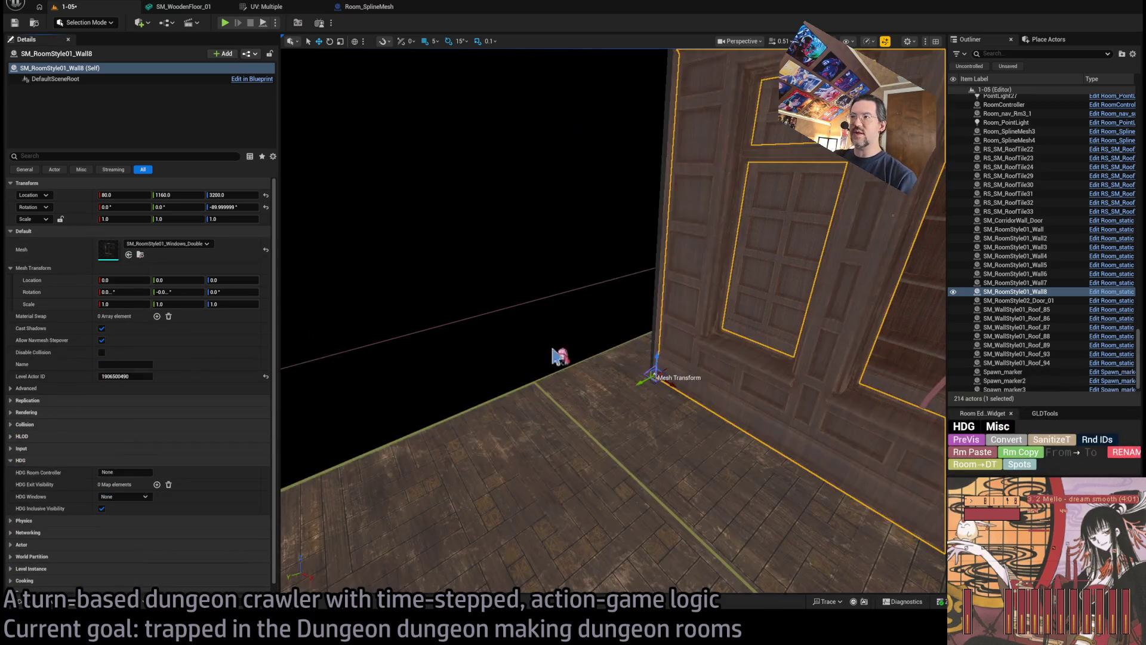
key("f")
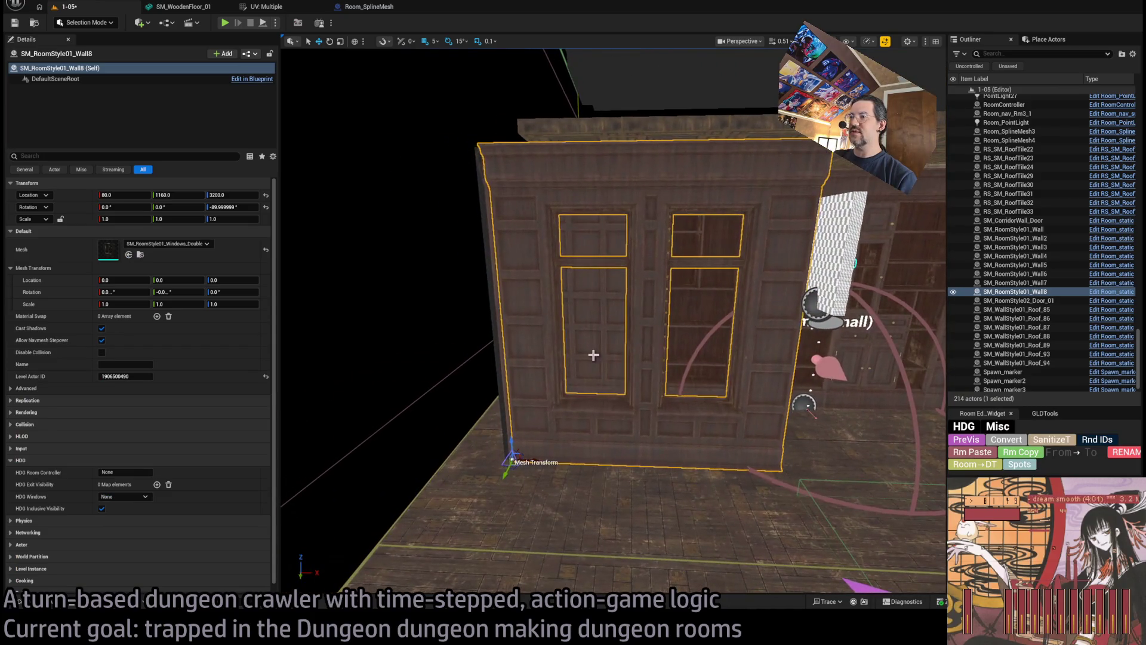
left_click(37, 602)
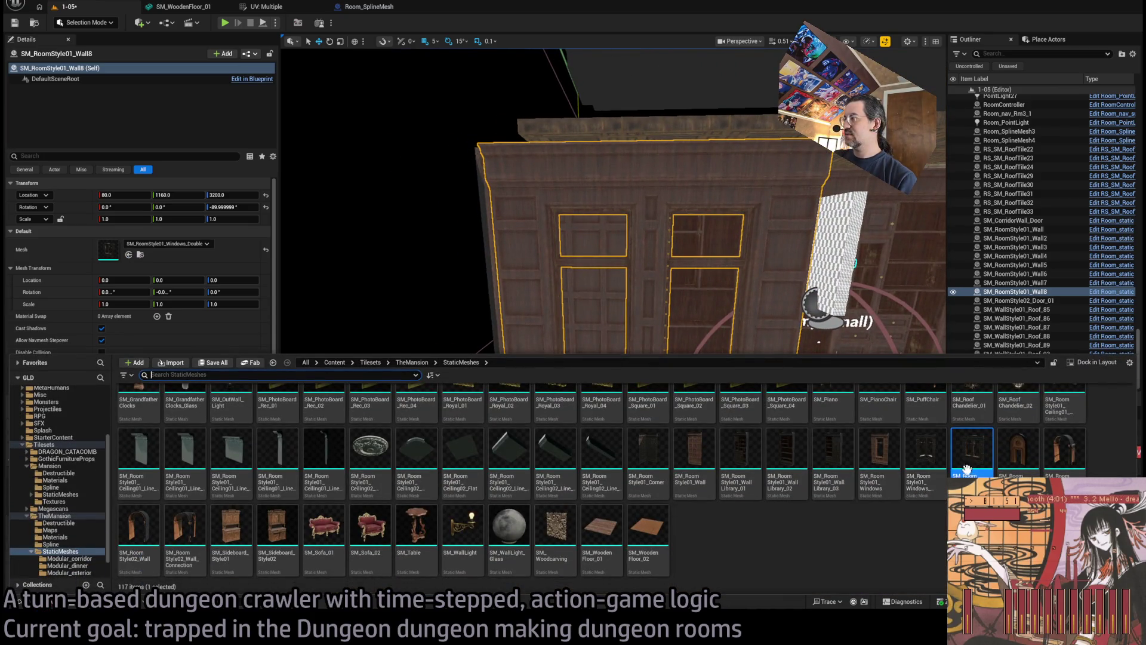
left_click_drag(879, 454, 580, 351)
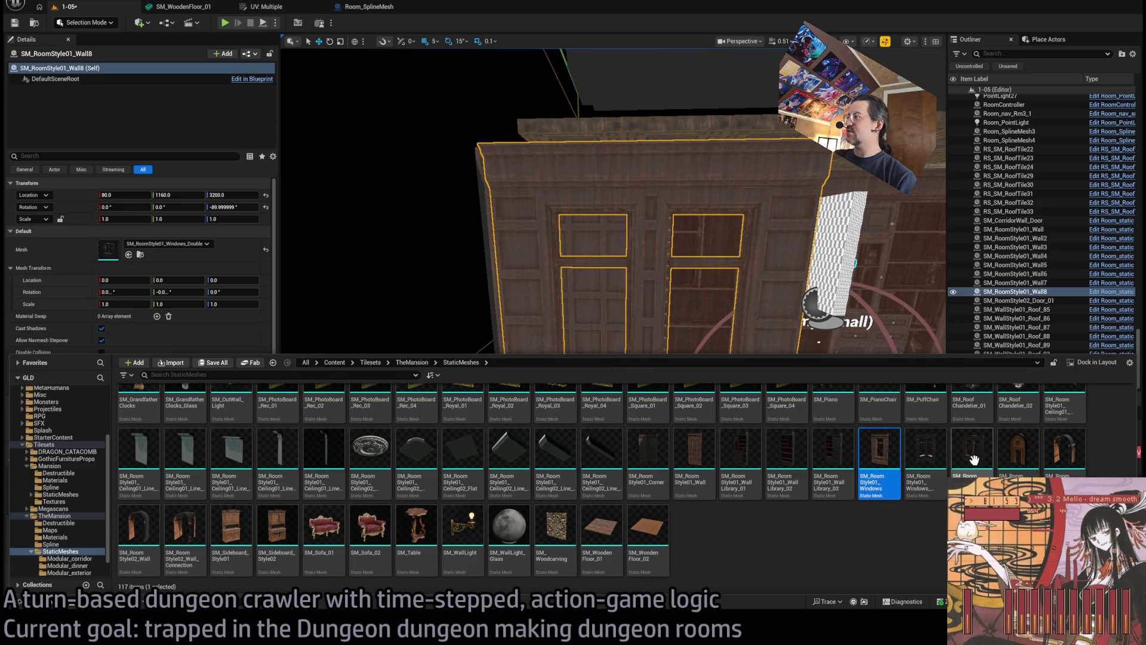
left_click_drag(549, 399, 548, 398)
left_click(45, 604)
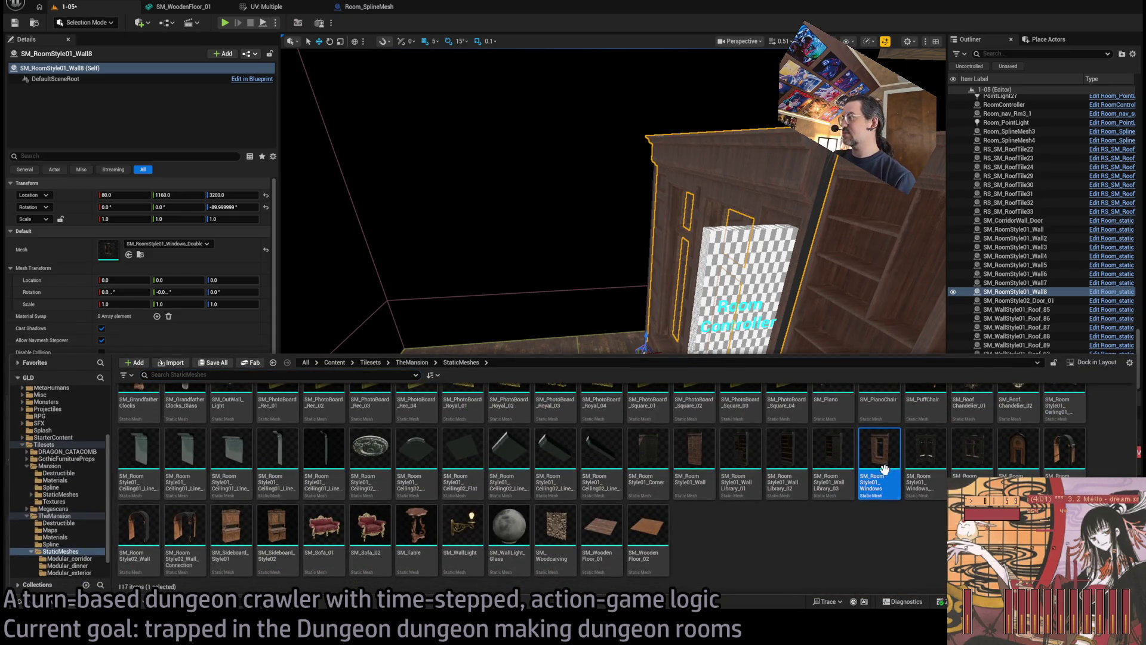
left_click(44, 604)
left_click_drag(132, 321, 135, 257)
Duplicate the window wall, give it the Windows_Corner mesh, and rotate it 180°.
mouse_move(692, 357)
left_mouse_down()
mouse_move(550, 348)
mouse_move(567, 349)
left_mouse_up()
left_click_drag(646, 389, 417, 475)
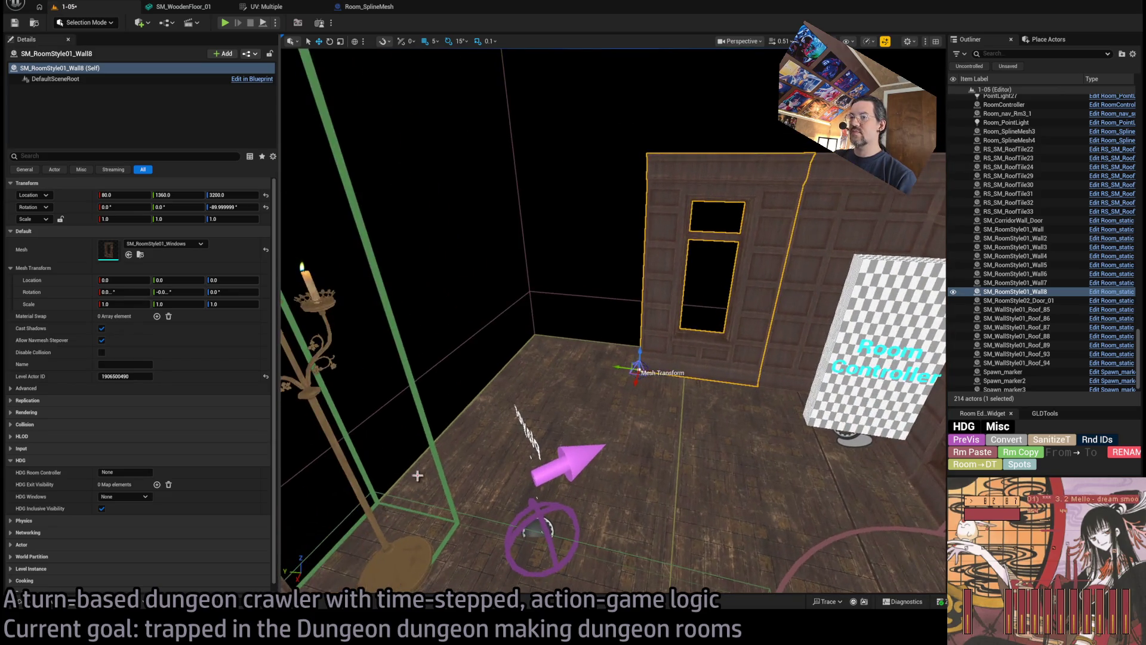
mouse_move(627, 368)
left_mouse_down("alt")
mouse_move(457, 359)
mouse_move(524, 366)
left_mouse_up("alt")
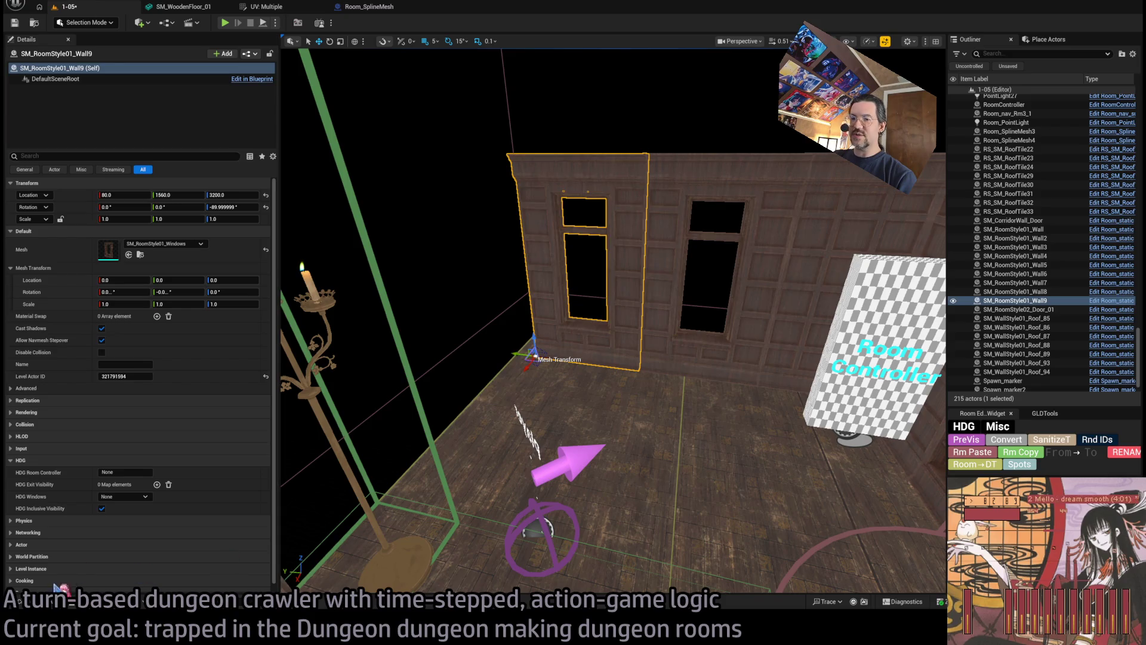
left_click(42, 603)
left_click(925, 454)
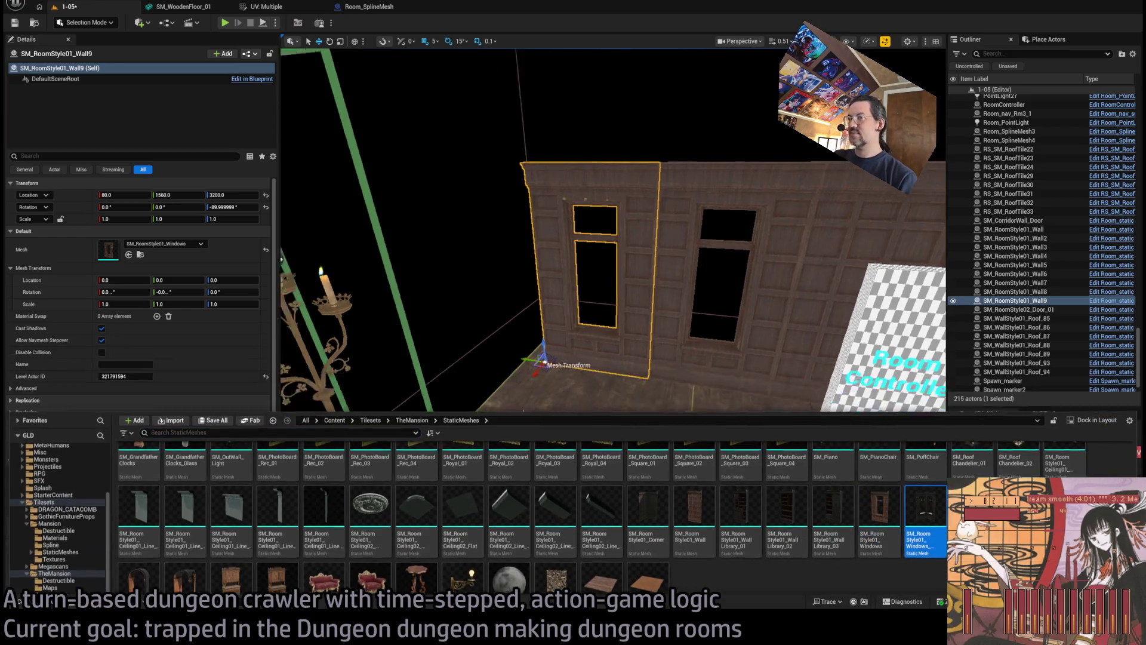
left_click(128, 255)
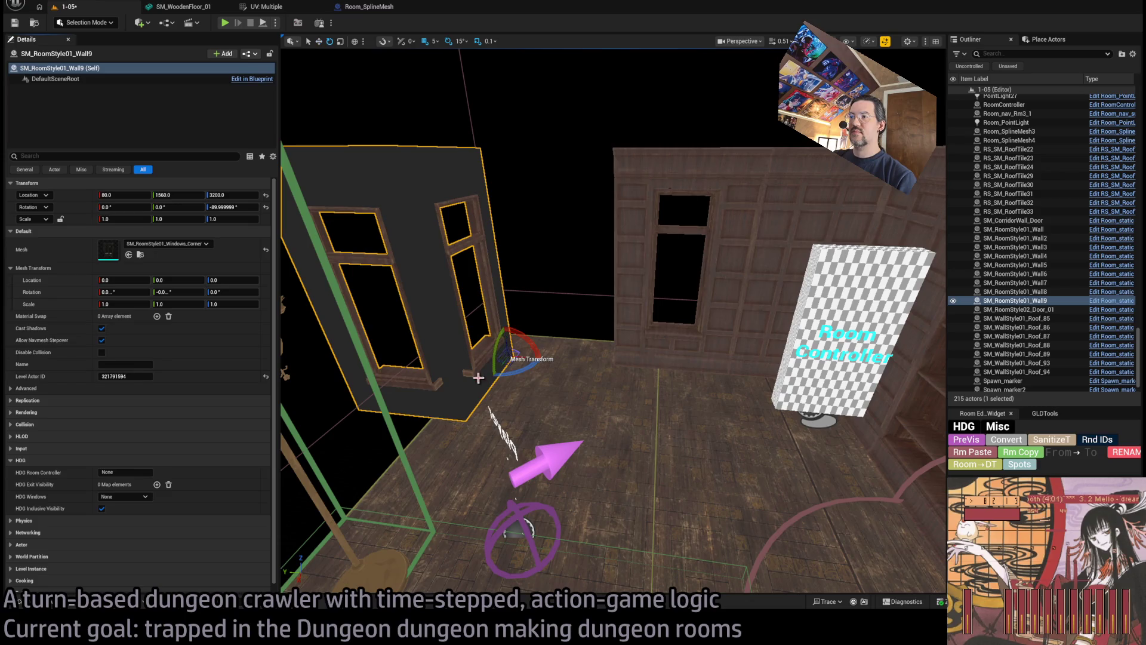
key("e")
mouse_move(513, 365)
left_mouse_down()
mouse_move(508, 355)
mouse_move(478, 412)
mouse_move(477, 483)
mouse_move(429, 483)
mouse_move(550, 385)
left_mouse_up()
Duplicate the bookshelf wall turned 90° as Wall10 and move it to X 500, Y 1550.
left_click(415, 384)
mouse_move(415, 384)
left_mouse_down()
mouse_move(394, 400)
mouse_move(382, 382)
mouse_move(597, 394)
left_mouse_up()
left_click(637, 394)
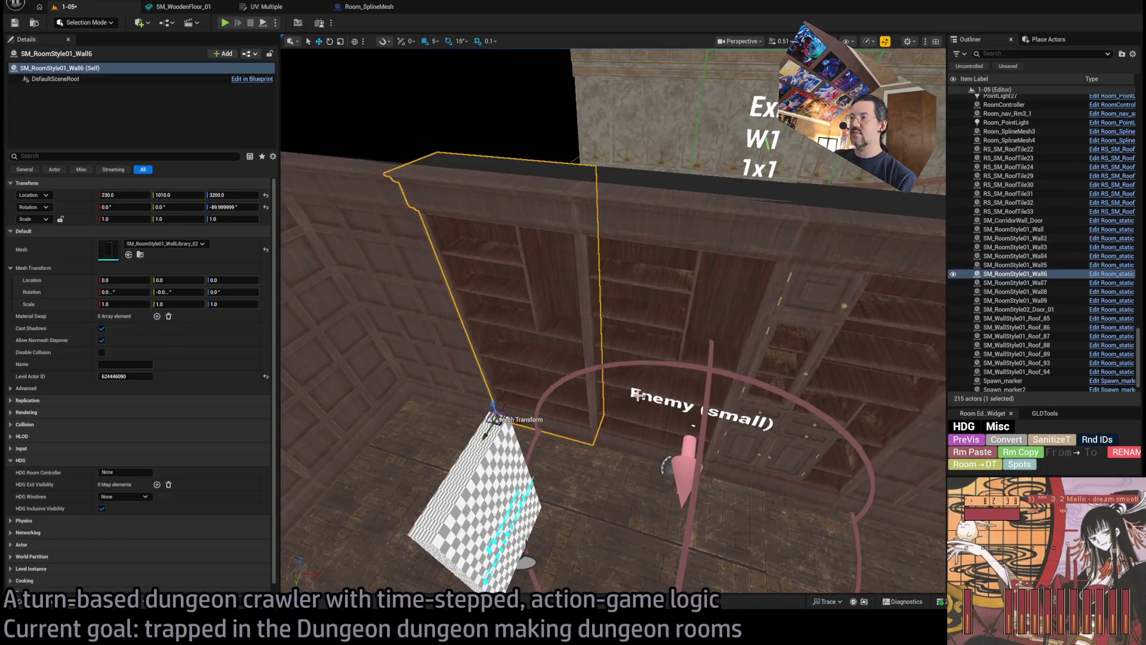
scroll(638, 394, "down", 3)
left_click(657, 455)
mouse_move(619, 434)
left_mouse_down()
mouse_move(768, 474)
mouse_move(660, 486)
mouse_move(628, 513)
left_mouse_up()
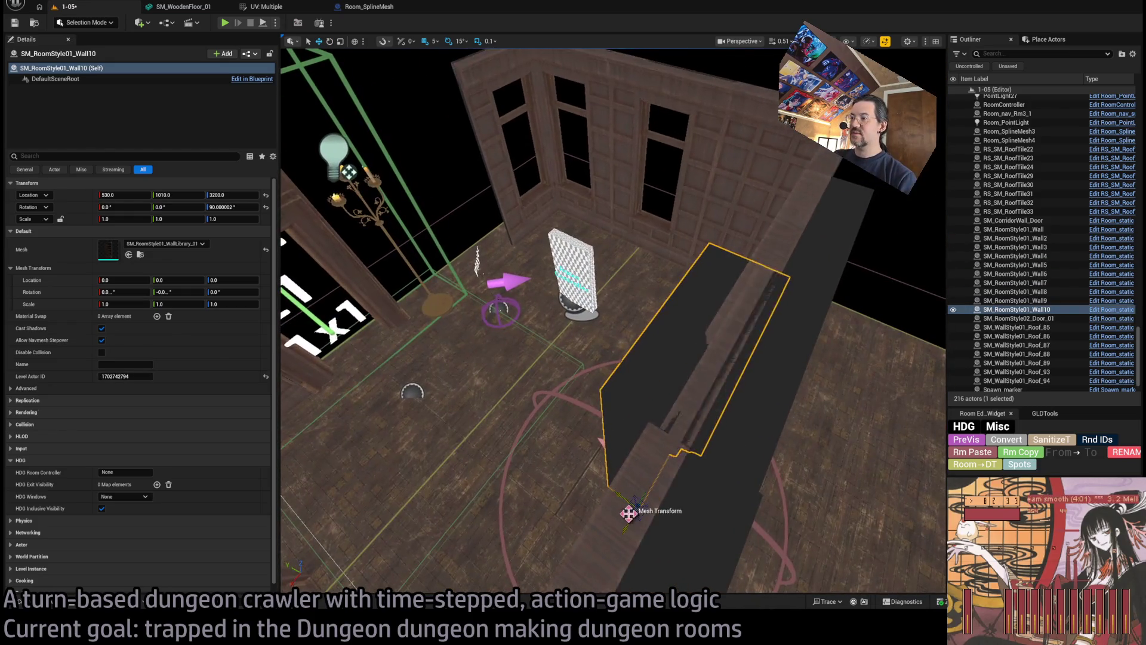
key("f")
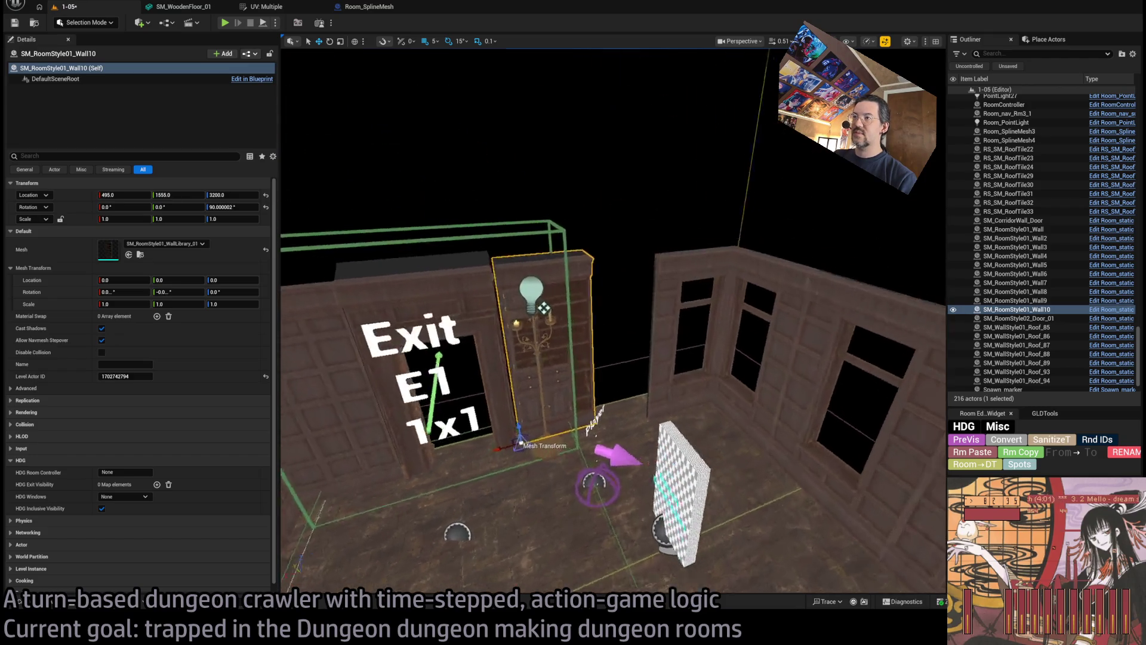
scroll(575, 428, "up", 5)
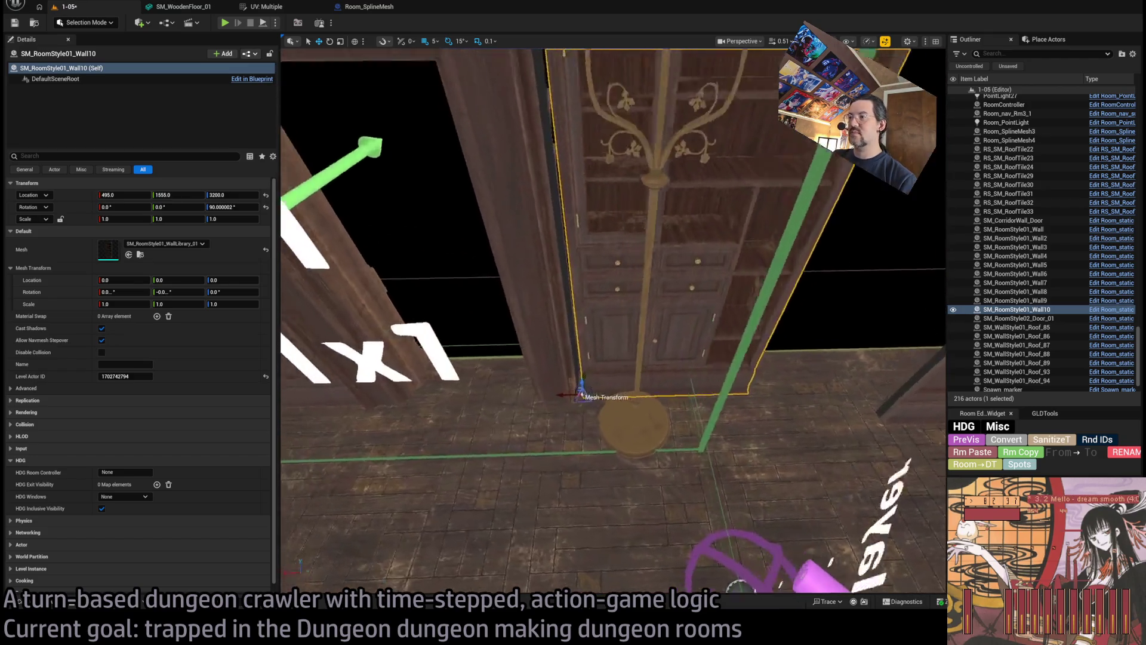
mouse_move(573, 420)
left_mouse_down()
mouse_move(567, 436)
mouse_move(589, 448)
mouse_move(388, 448)
left_mouse_up()
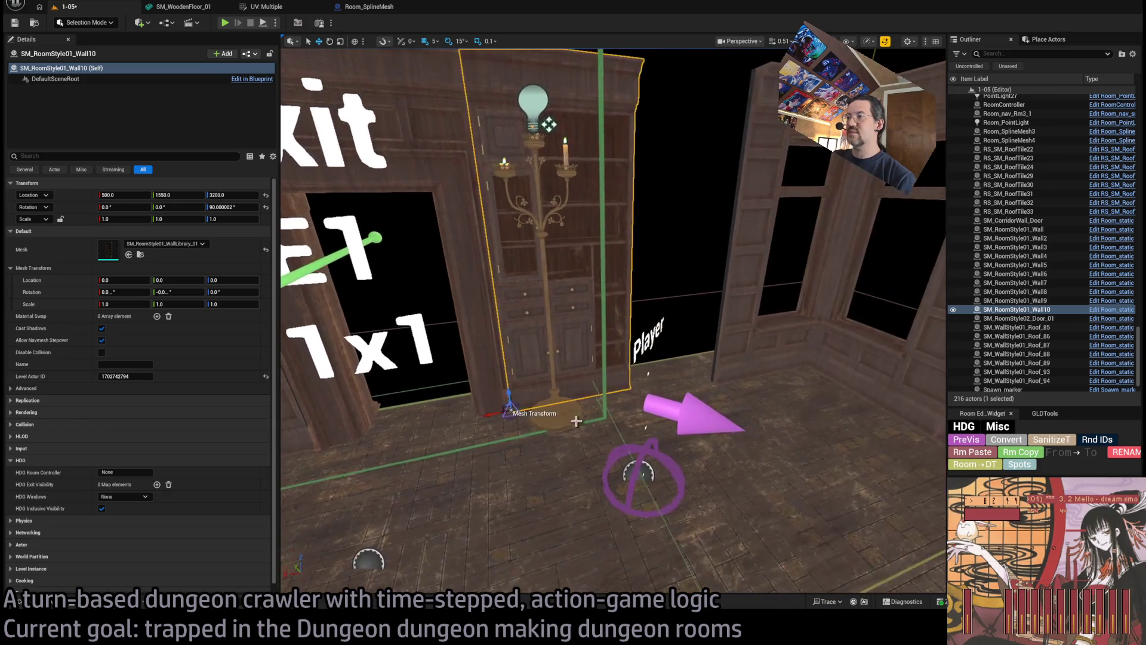
left_click_drag(538, 179, 571, 118)
left_click_drag(628, 342, 628, 342)
key("f")
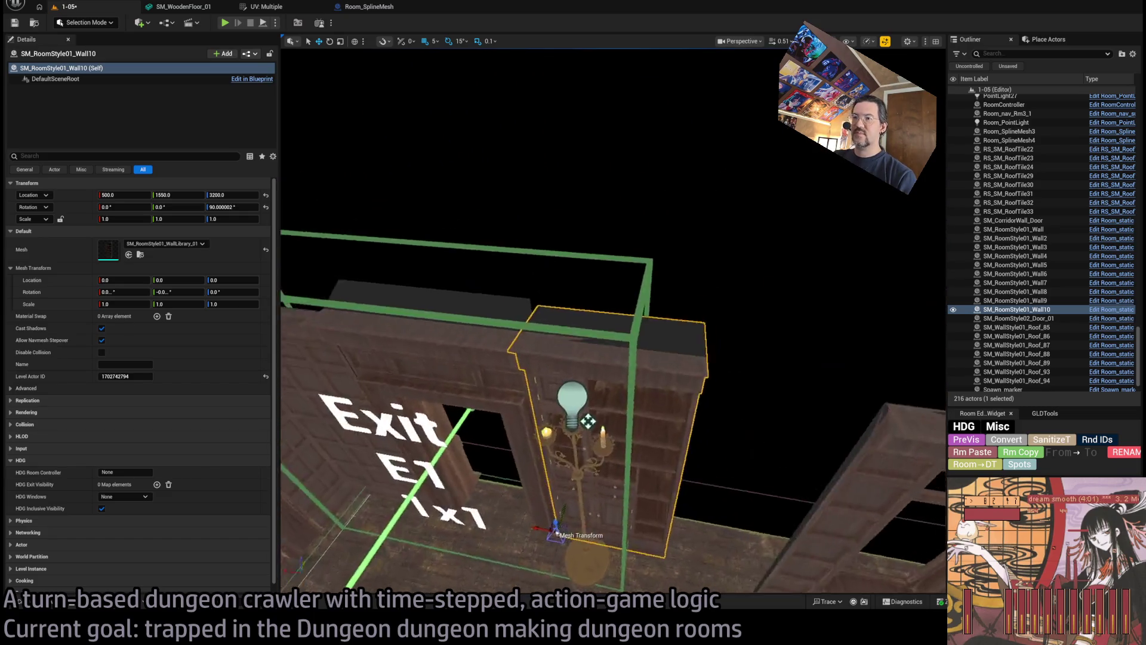
Pick SM_Room_Style01_Wall in the Content Browser, then close the drawer.
key("ctrl+space")
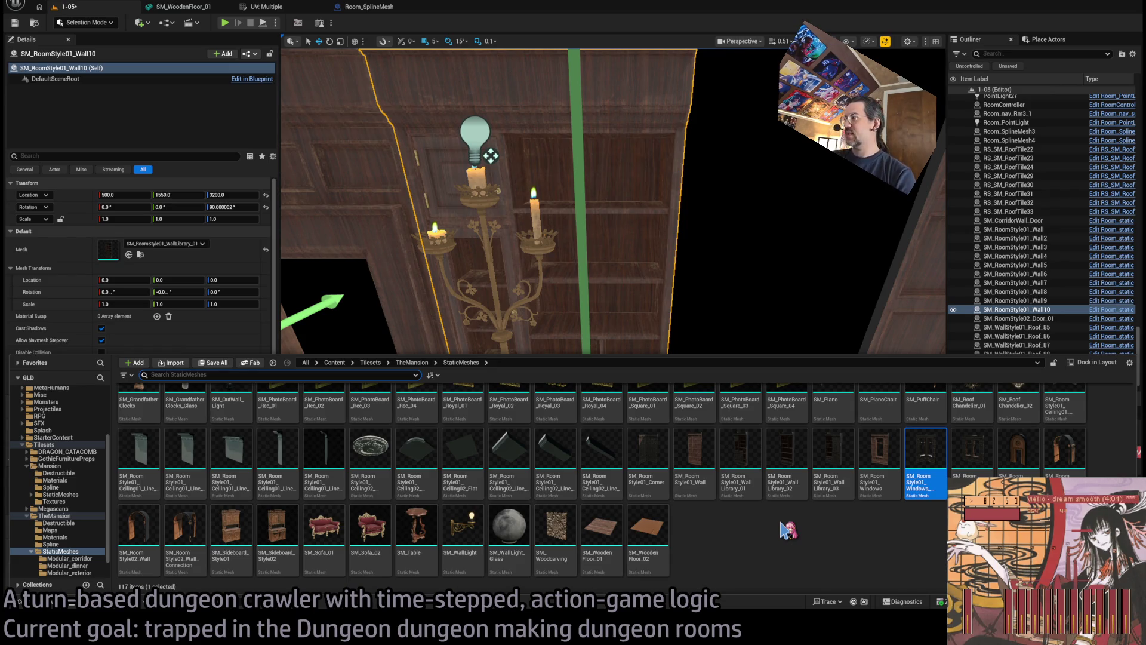
left_click(699, 465)
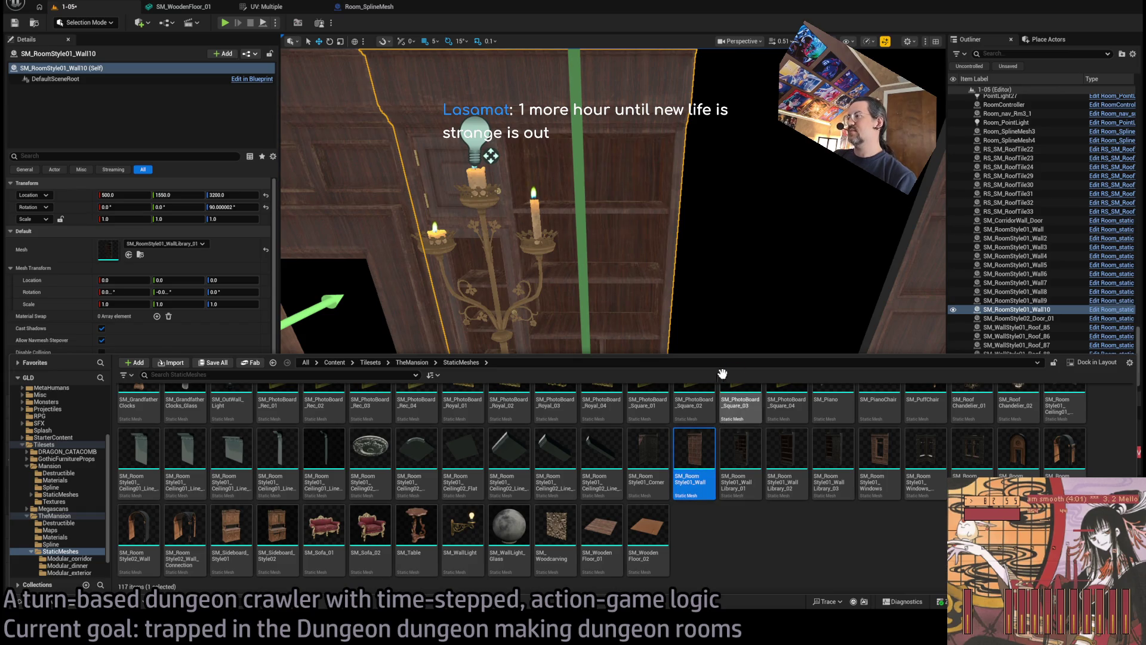
key("ctrl+space")
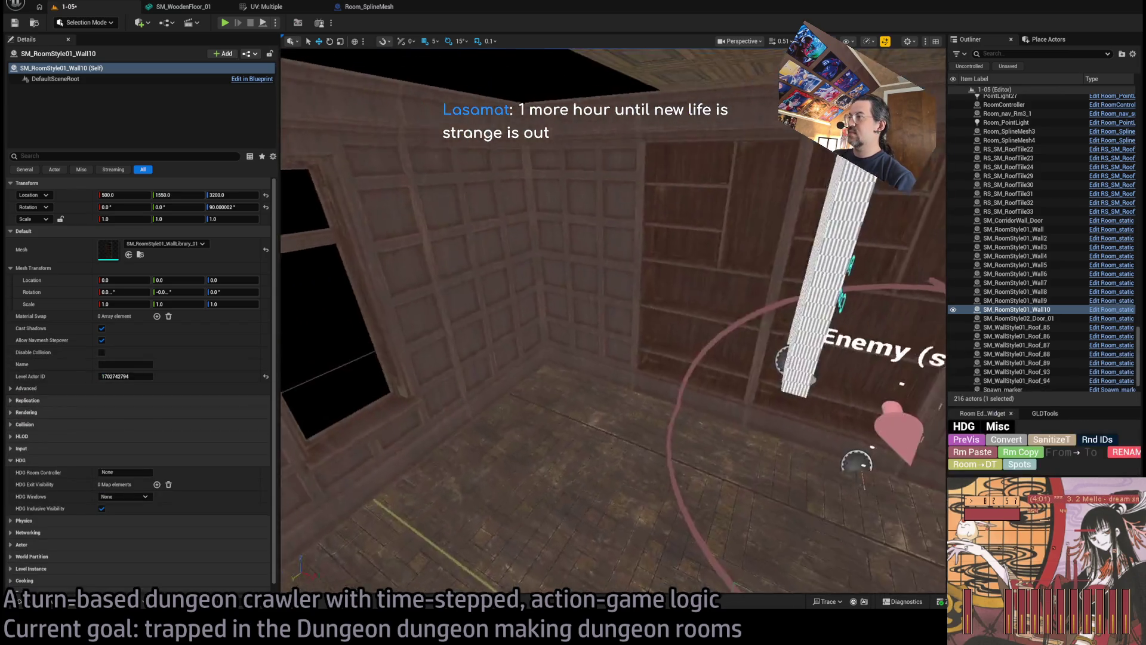
Move the new bookshelf wall Wall11 to Y 1550 and set its Y scale to 0.75.
left_click_drag(635, 323, 635, 298)
mouse_move(672, 380)
left_mouse_down()
mouse_move(693, 359)
mouse_move(665, 379)
left_mouse_up()
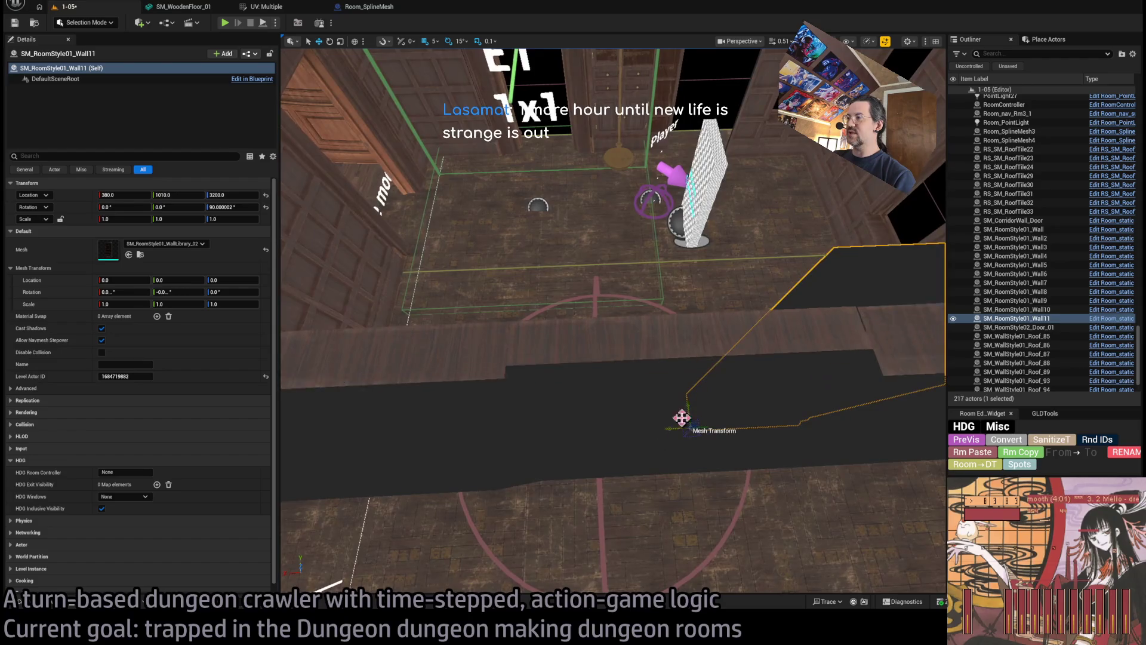
left_click_drag(683, 422, 680, 251)
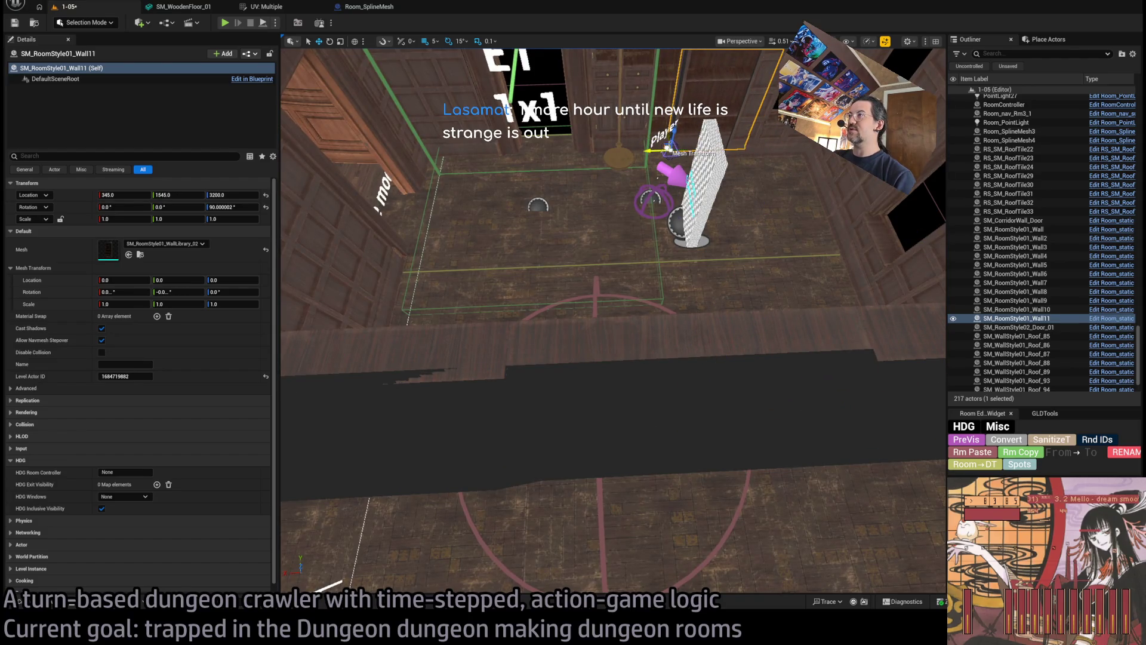
key("f")
left_click_drag(618, 358, 619, 435)
mouse_move(673, 395)
left_mouse_down()
mouse_move(460, 435)
mouse_move(581, 434)
mouse_move(572, 486)
left_mouse_up()
mouse_move(657, 473)
left_mouse_down()
mouse_move(597, 460)
mouse_move(704, 473)
mouse_move(687, 472)
left_mouse_up()
type("0.7")
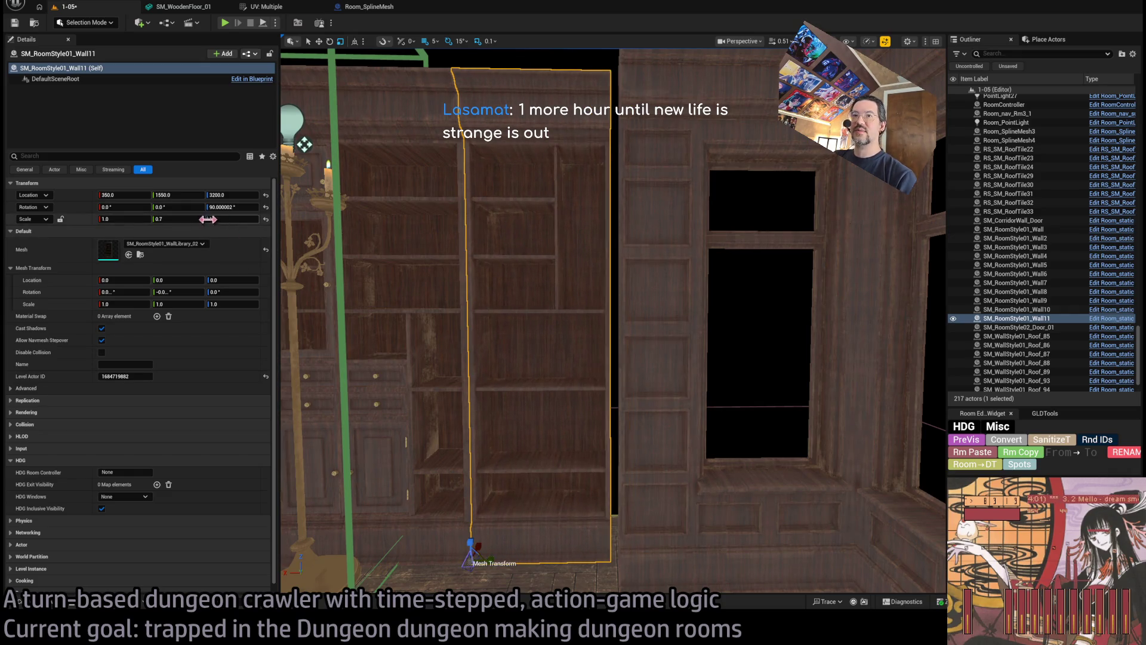
type("5")
key("Return")
left_click_drag(628, 427, 622, 424)
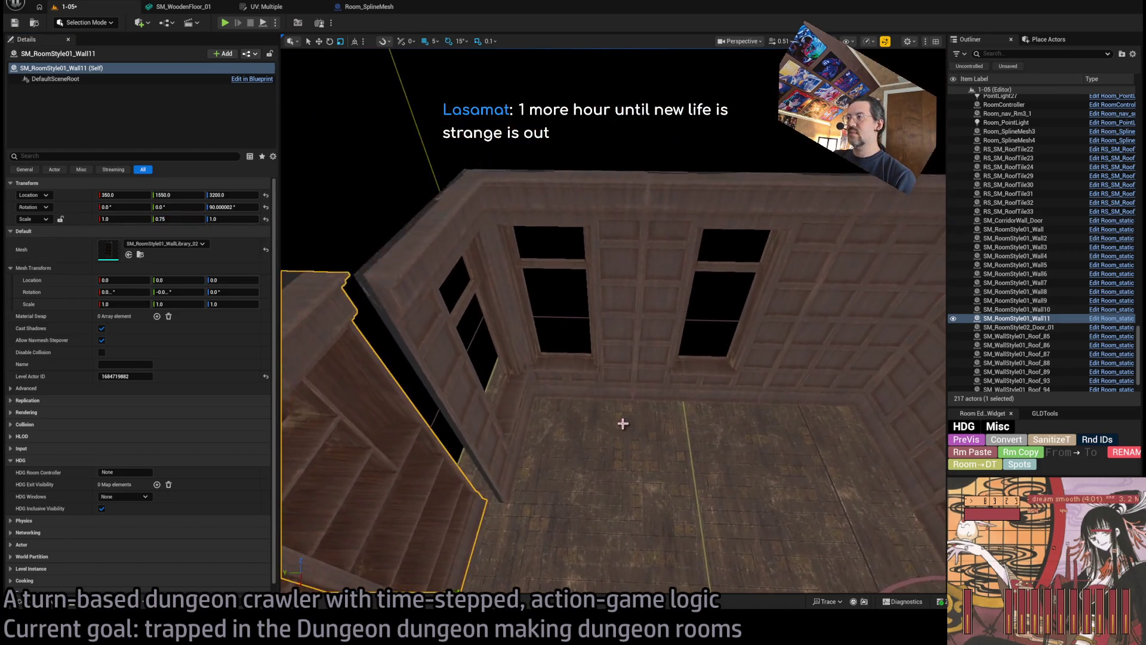
Shift the window and corner walls along Y, putting Wall7 at Y 1190 with X scale 1.2.
left_click(506, 495)
left_click_drag(488, 501, 470, 501)
key("f")
left_click_drag(647, 473, 603, 466)
left_click(645, 456)
key("f")
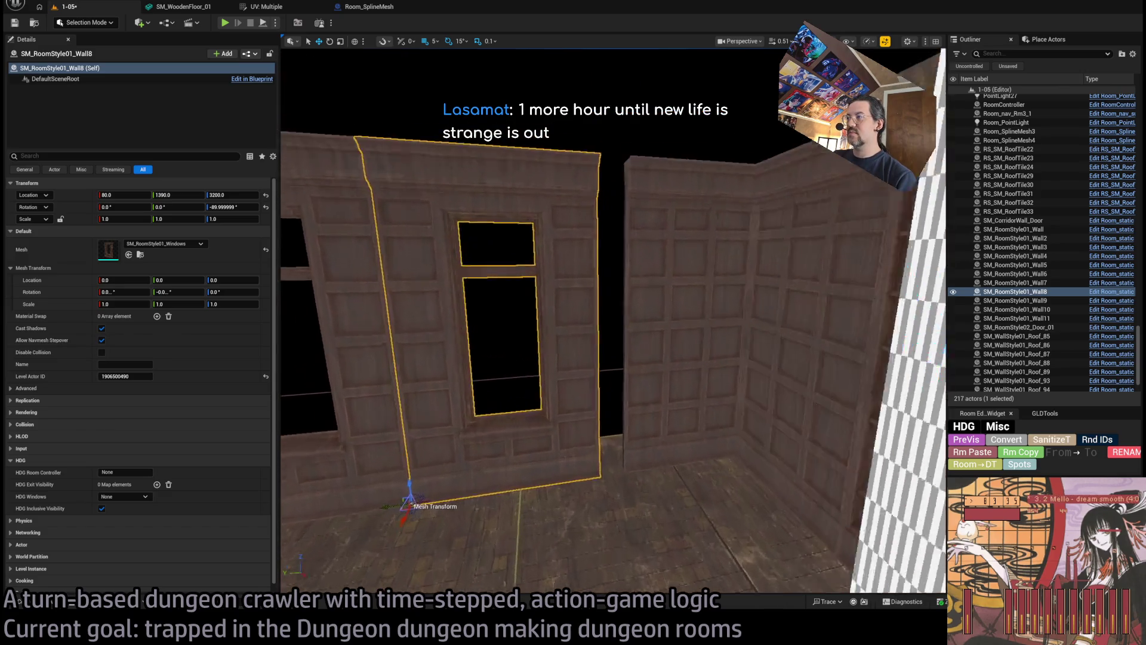
left_click(673, 500)
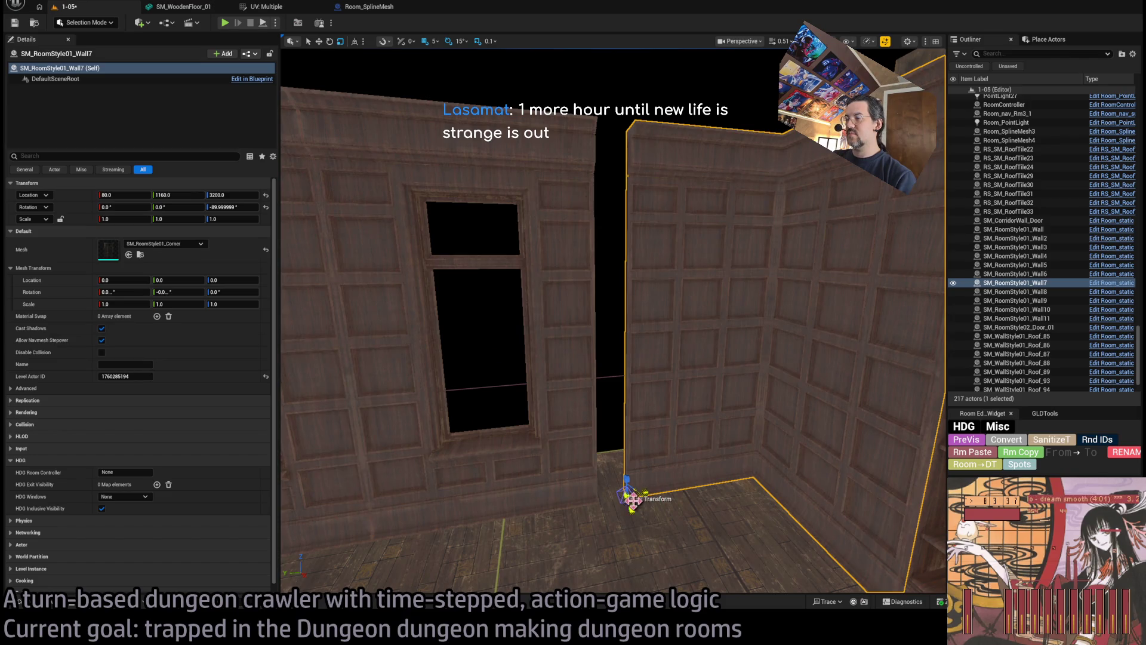
left_click_drag(613, 502, 583, 500)
key("f")
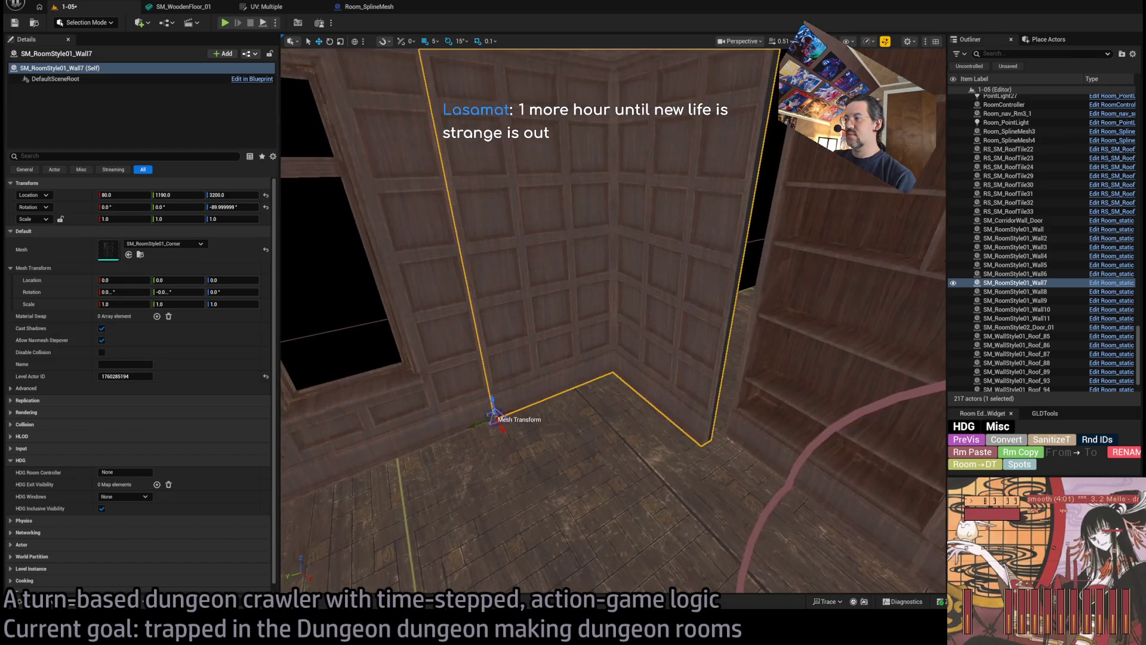
left_click_drag(516, 407, 529, 406)
key("f")
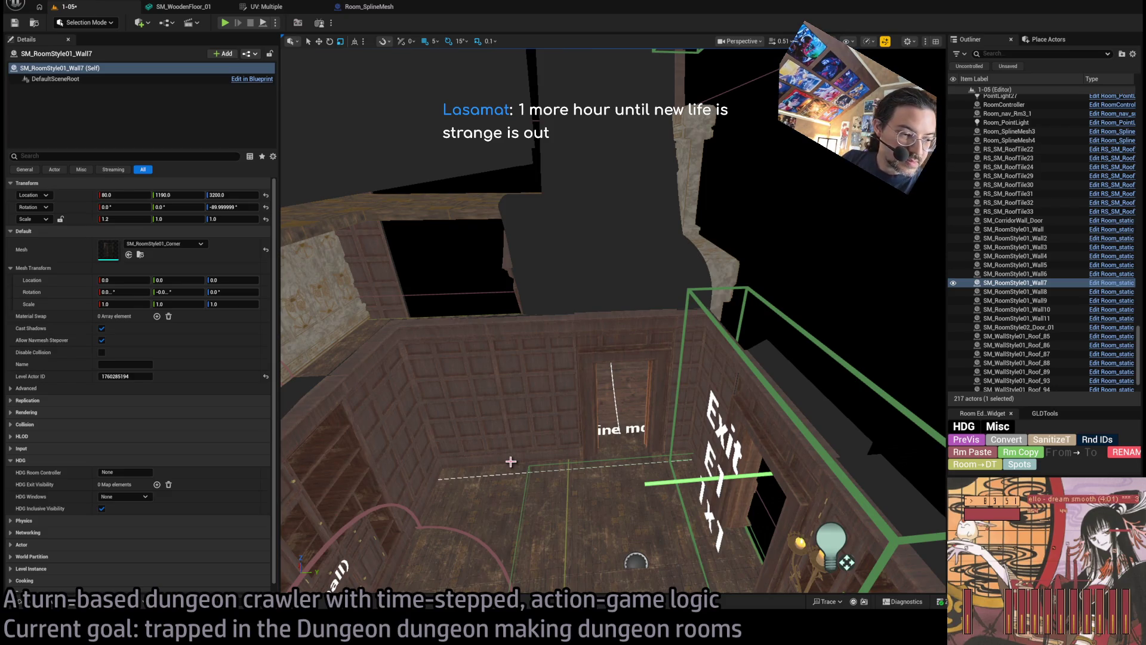
Search the web for 'life is strange' and open its Wikipedia article.
key("alt+Tab")
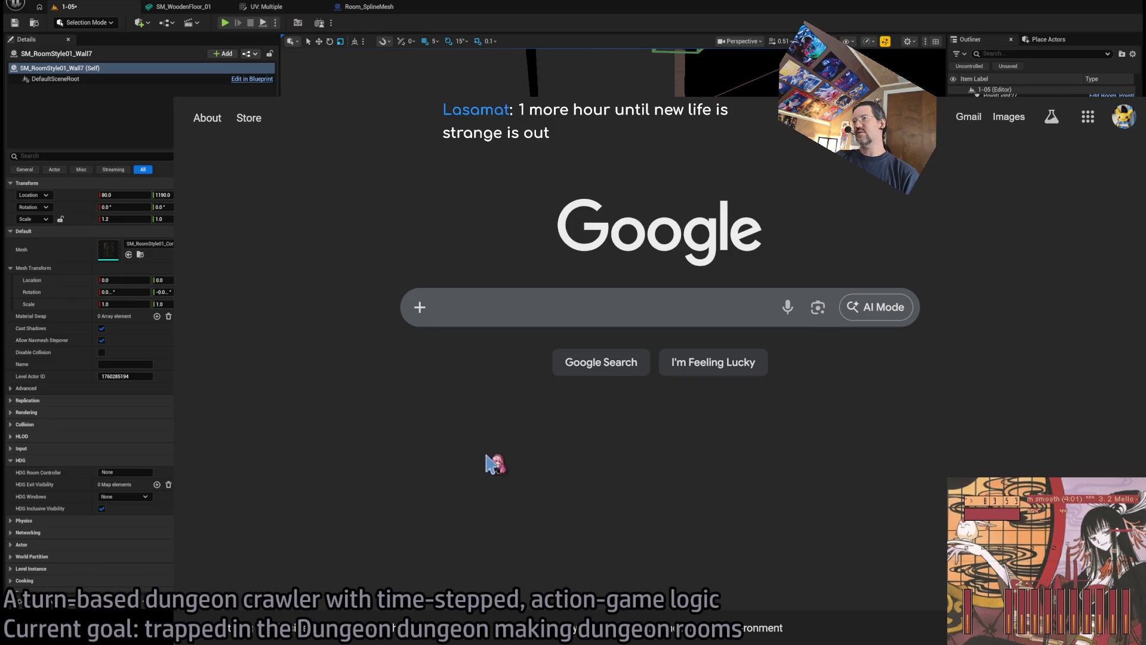
left_click(509, 310)
type("life is strange")
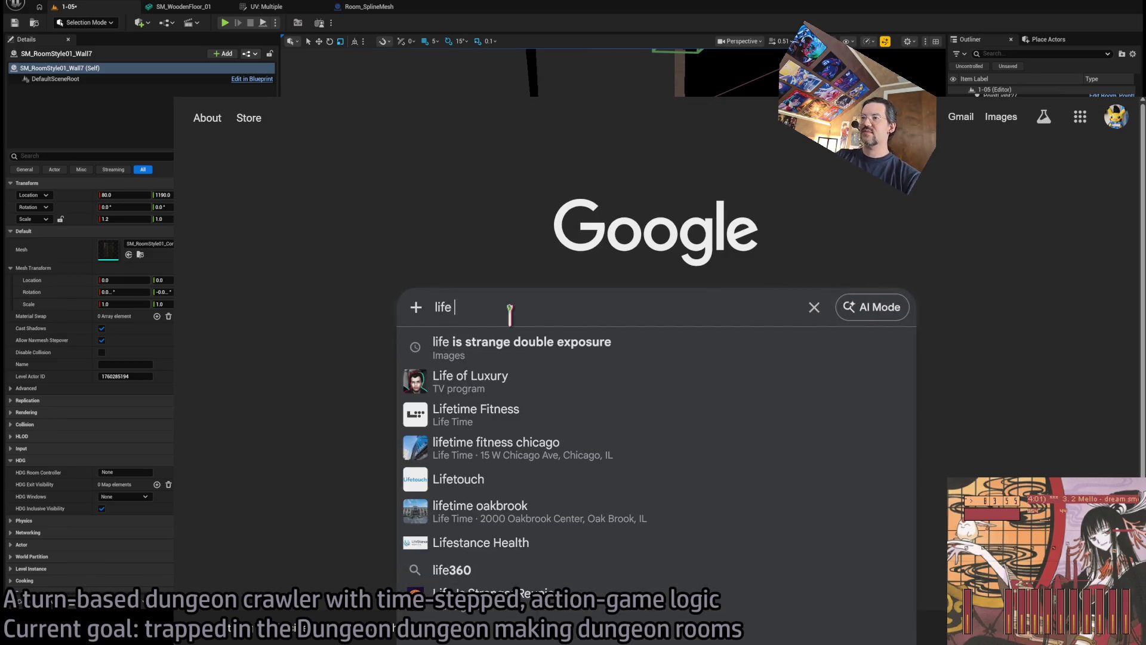
key("Return")
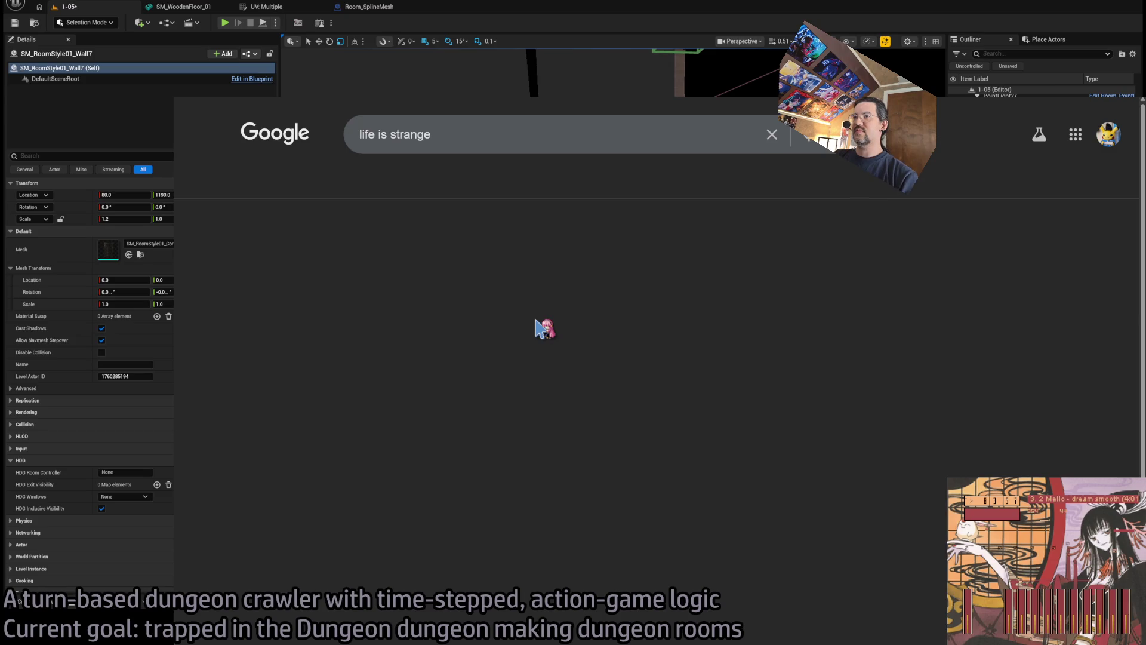
scroll(519, 246, "down", 3)
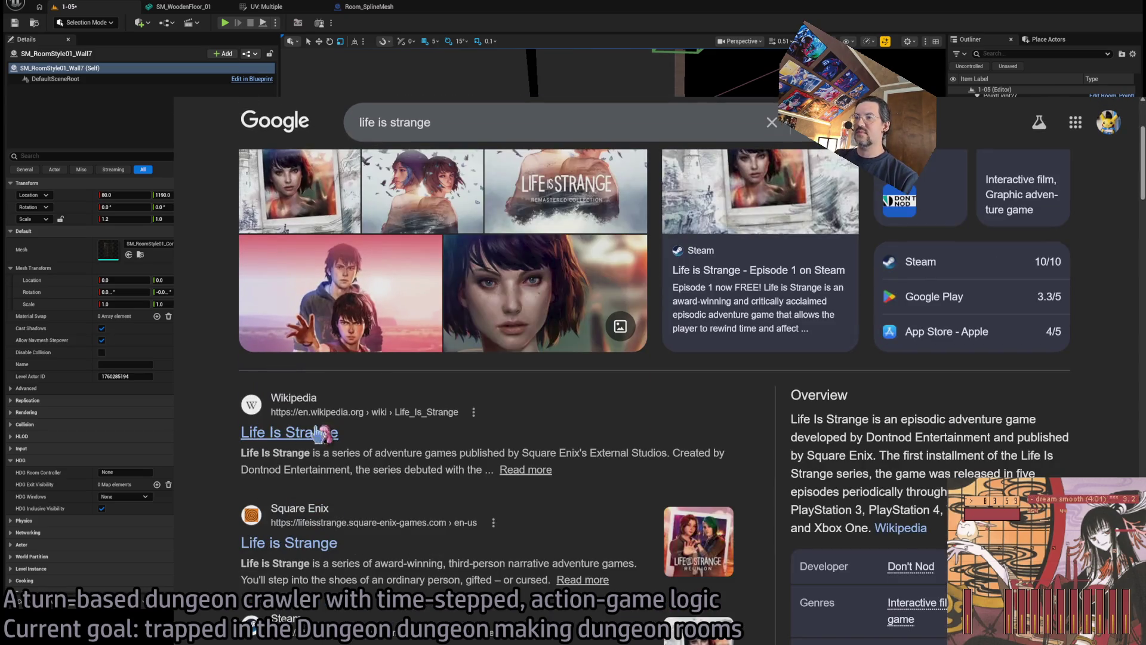
left_click(289, 433)
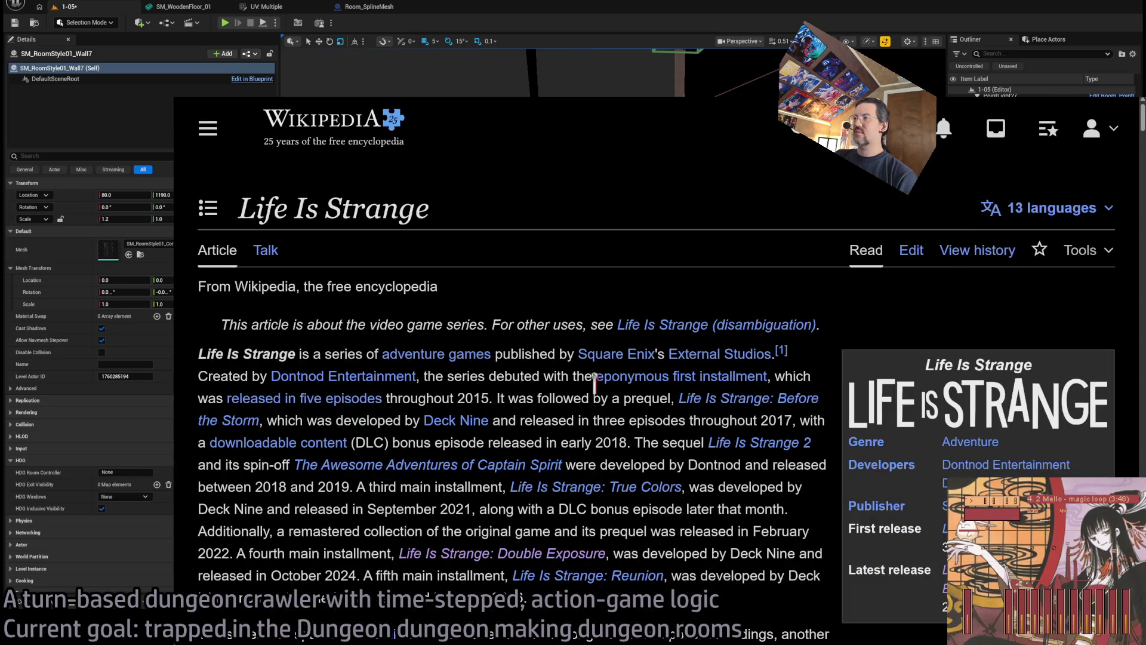
Follow links via Double Exposure to Life Is Strange: Reunion and search its title on YouTube.
scroll(494, 421, "down", 2)
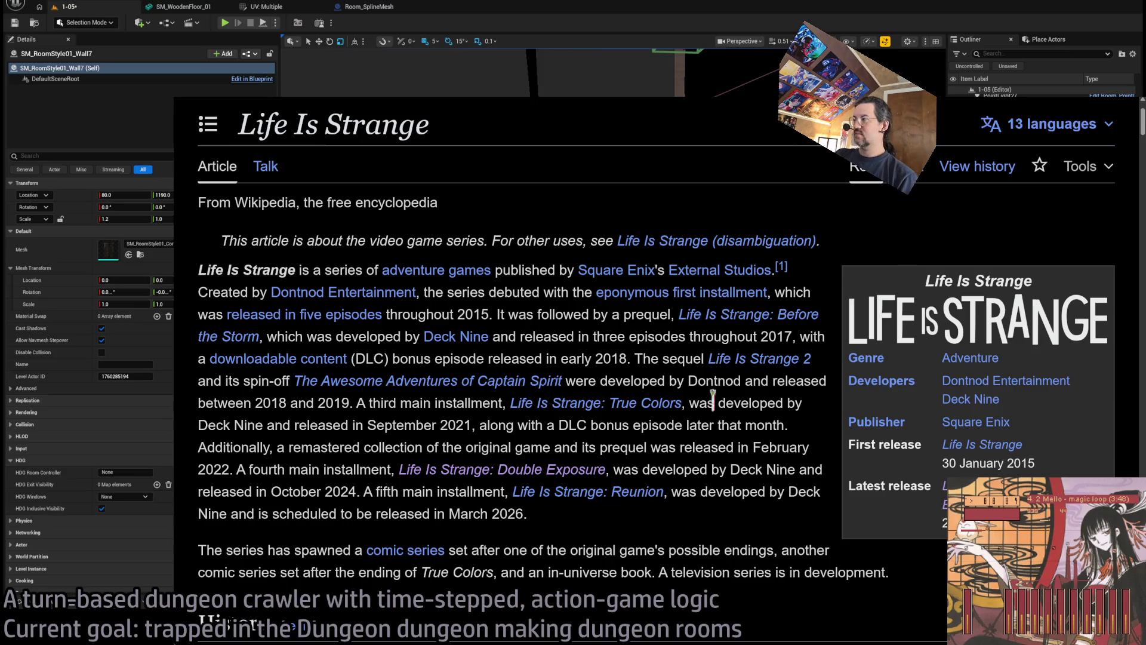
left_click(526, 469)
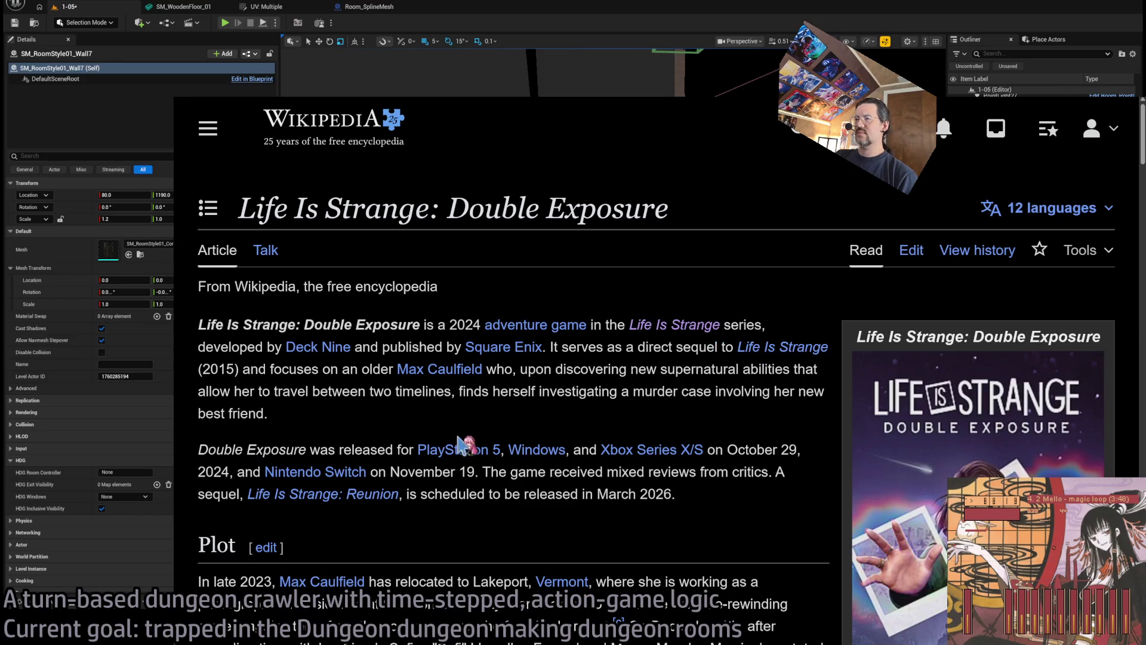
left_click(370, 504)
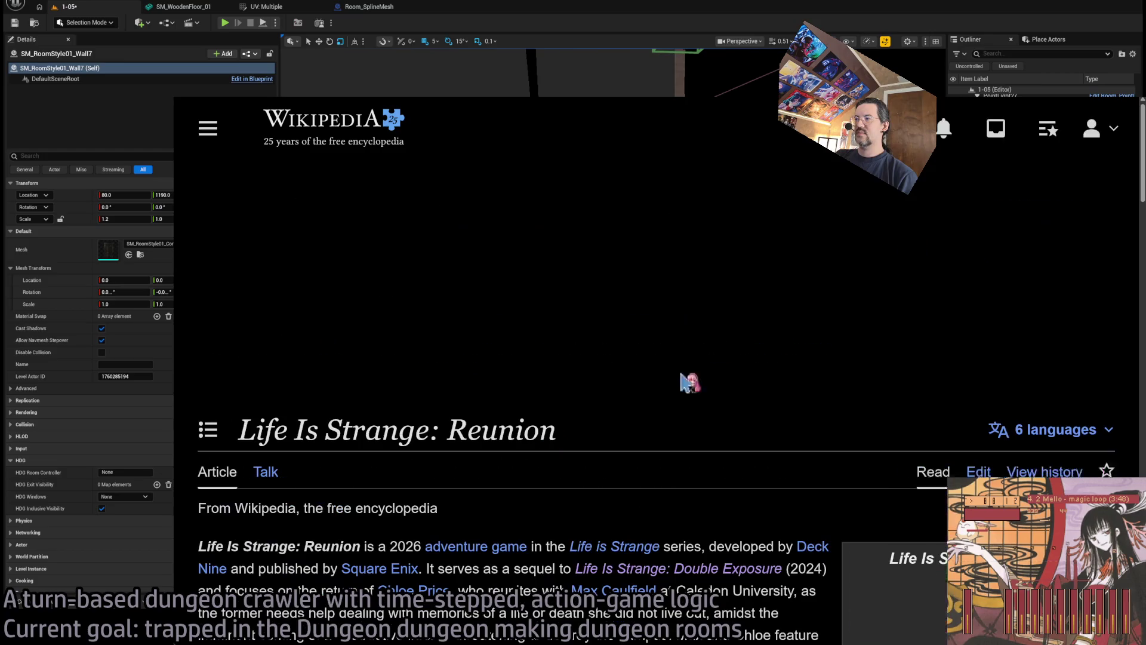
scroll(669, 364, "down", 5)
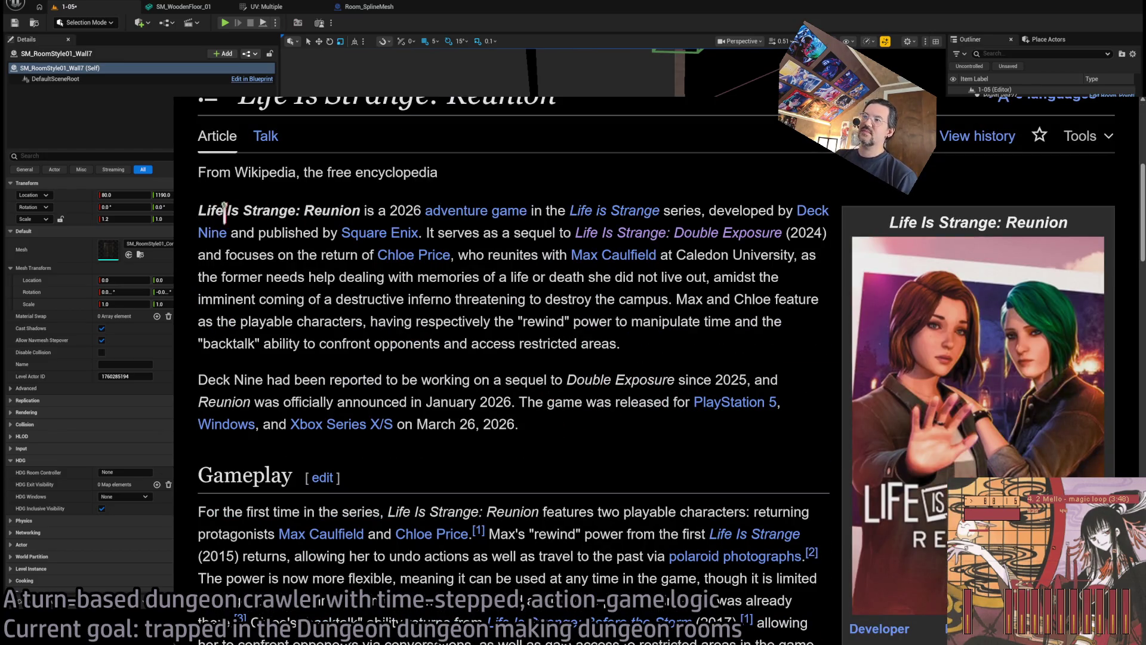
left_click_drag(215, 211, 356, 211)
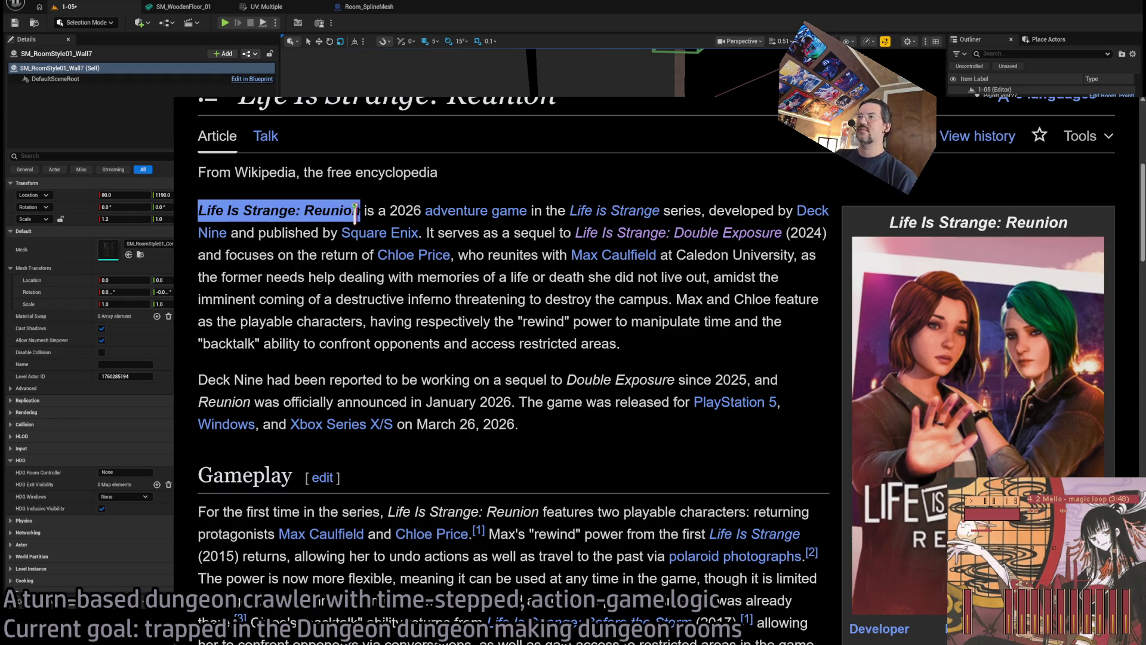
key("ctrl+l")
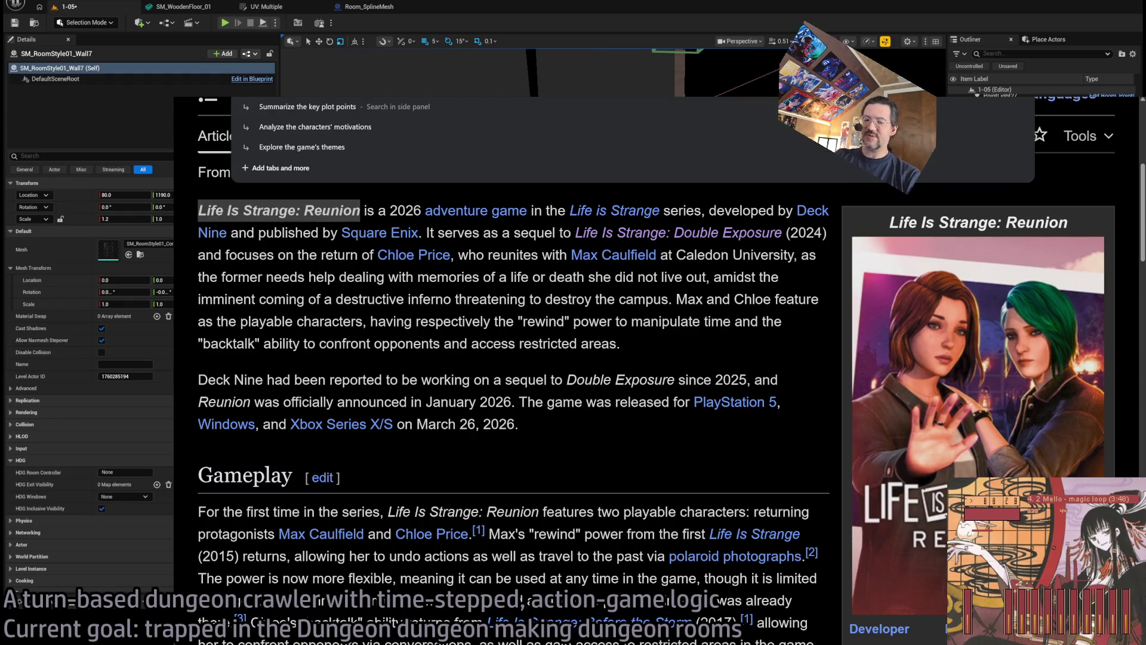
key("Escape")
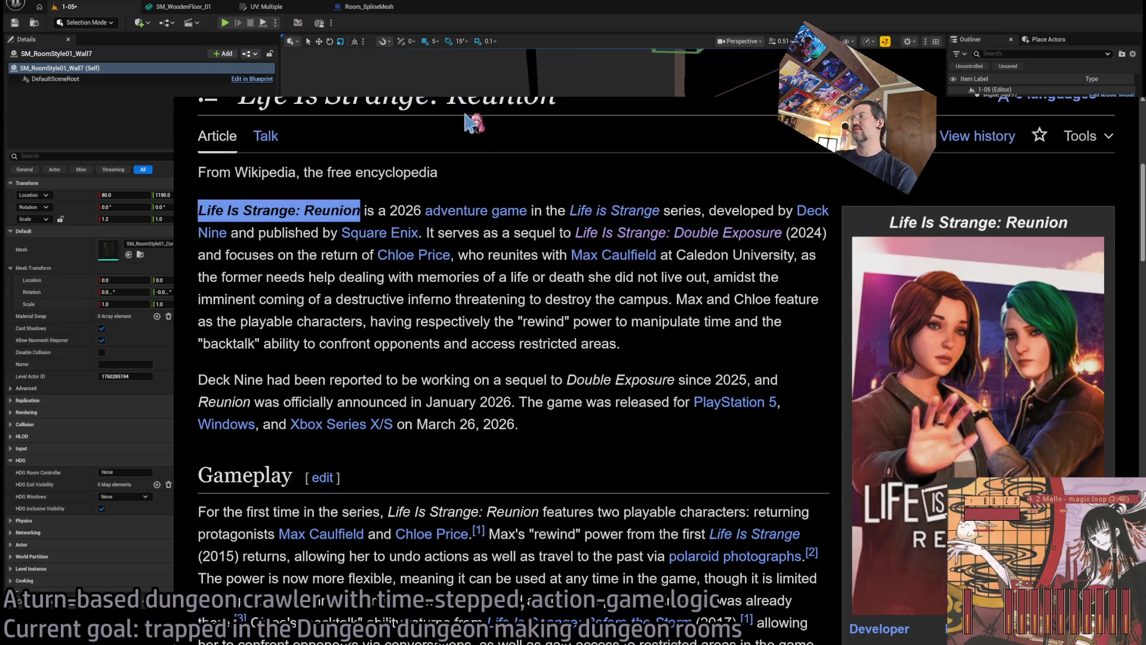
key("ctrl+Tab")
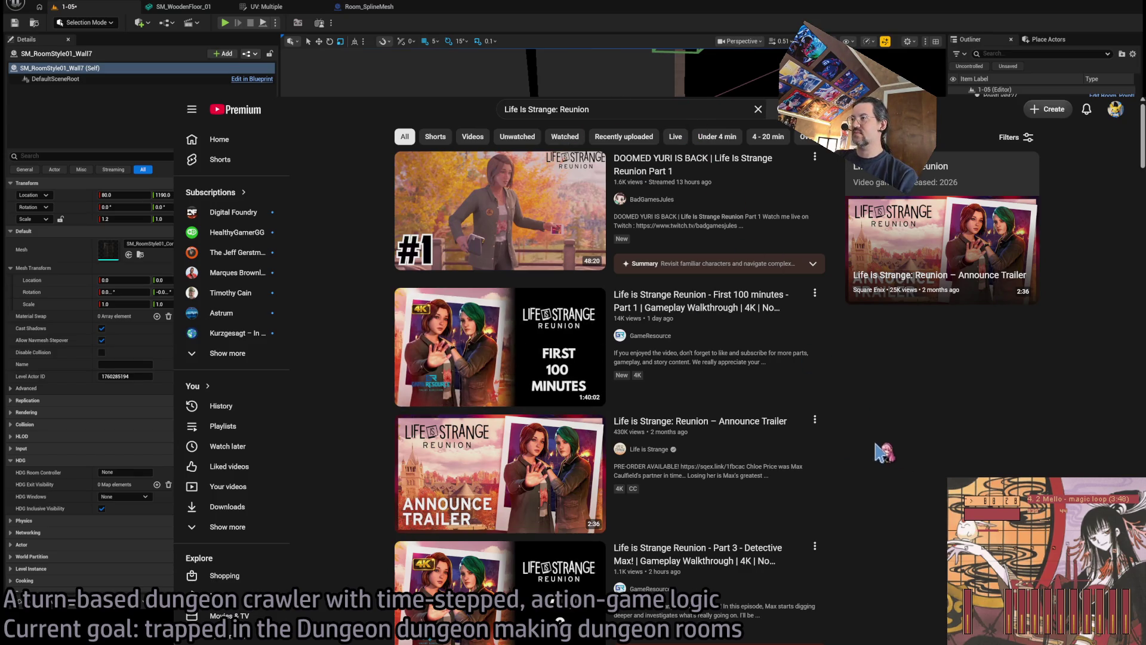
Play the Reunion announce trailer in a wider player, then pause it.
left_click(776, 425)
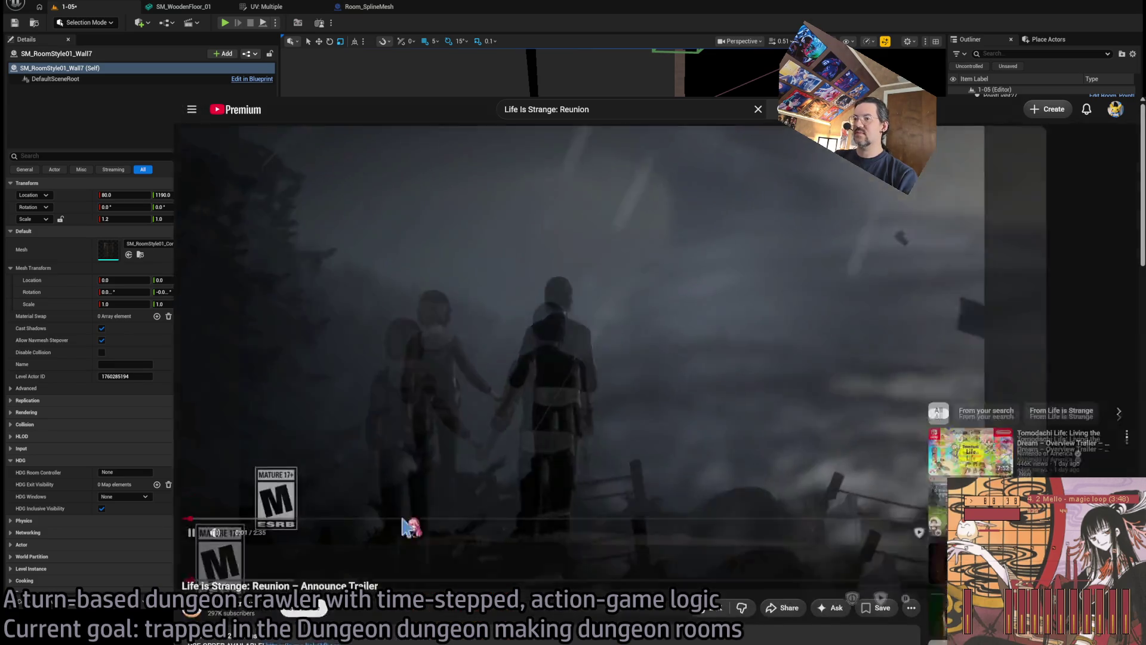
left_click(875, 531)
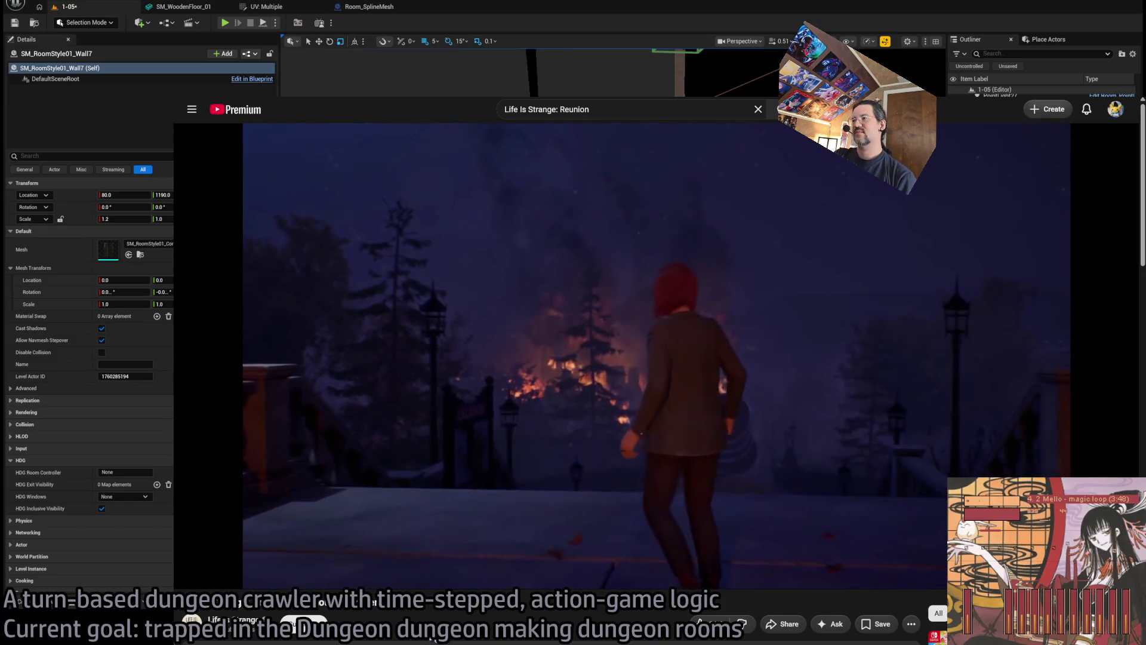
mouse_move(476, 422)
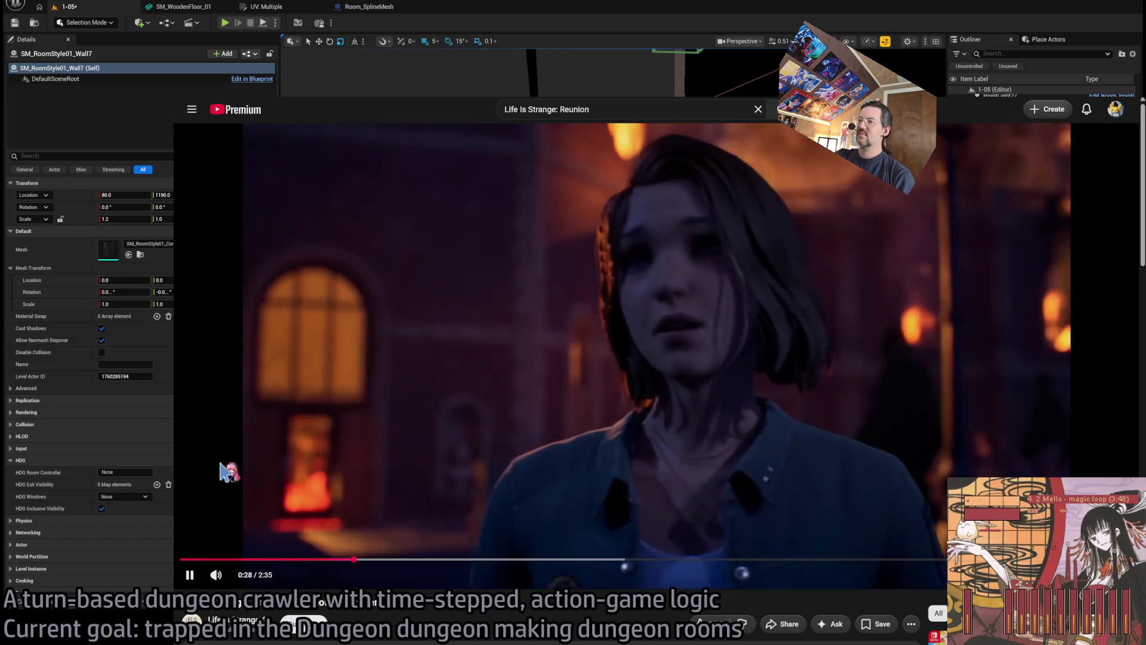
left_click(302, 519)
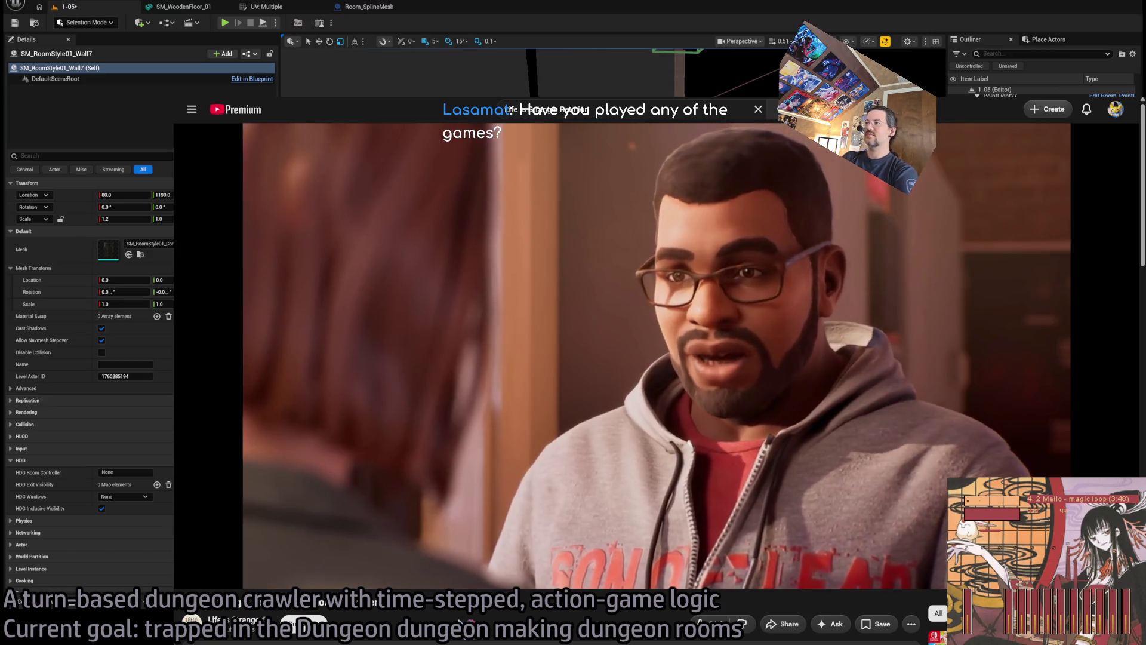
Rewind the trailer 5 seconds, pause it, and open a new browser tab.
key("Left")
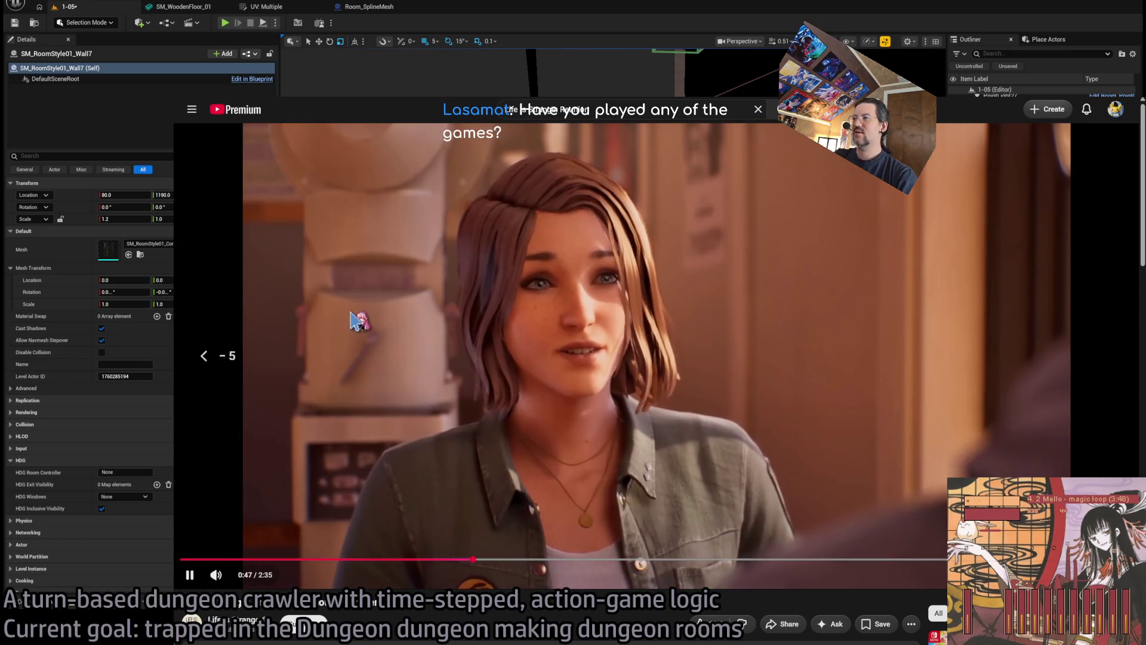
key("space")
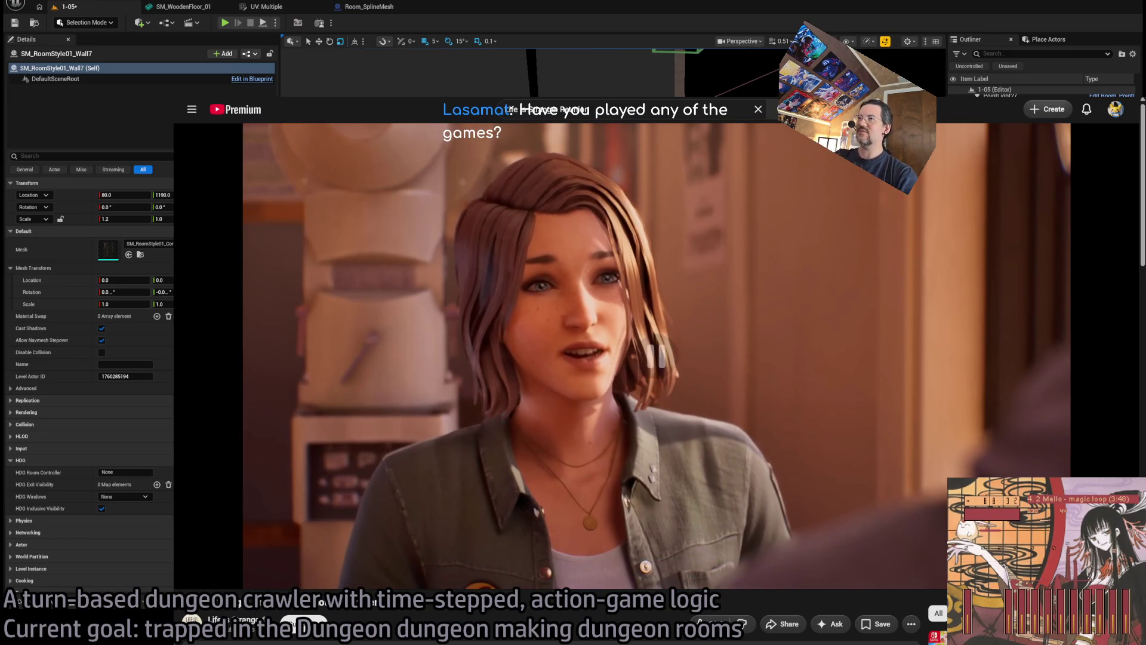
key("ctrl+t")
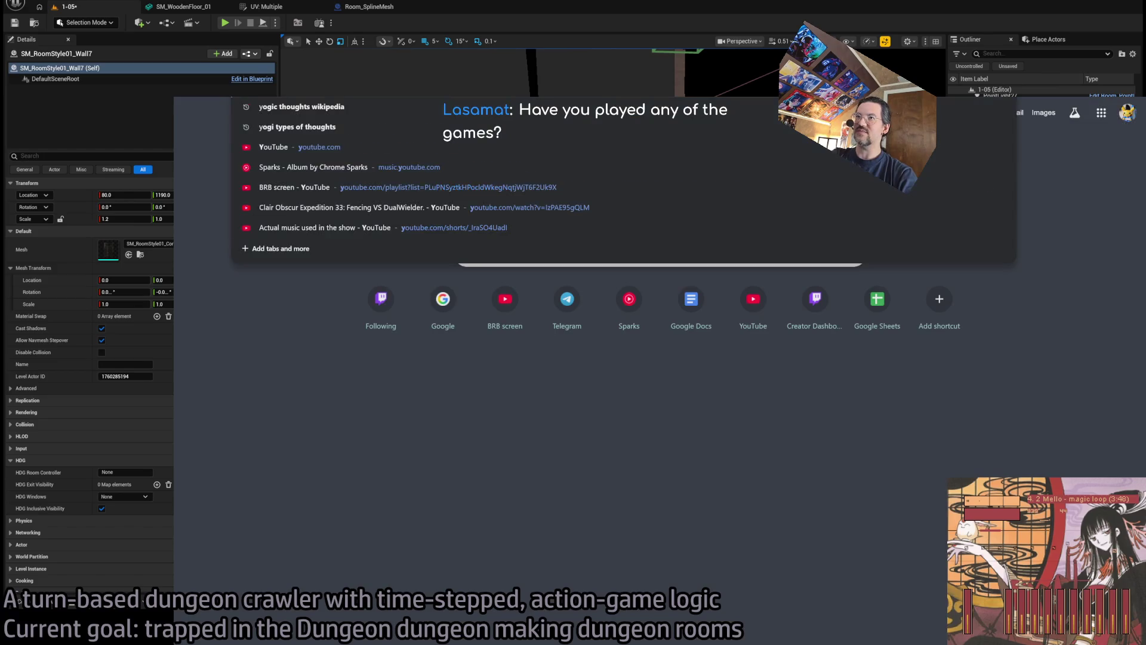
Search YouTube for 'the last of us' and open the first longplay result.
type("y")
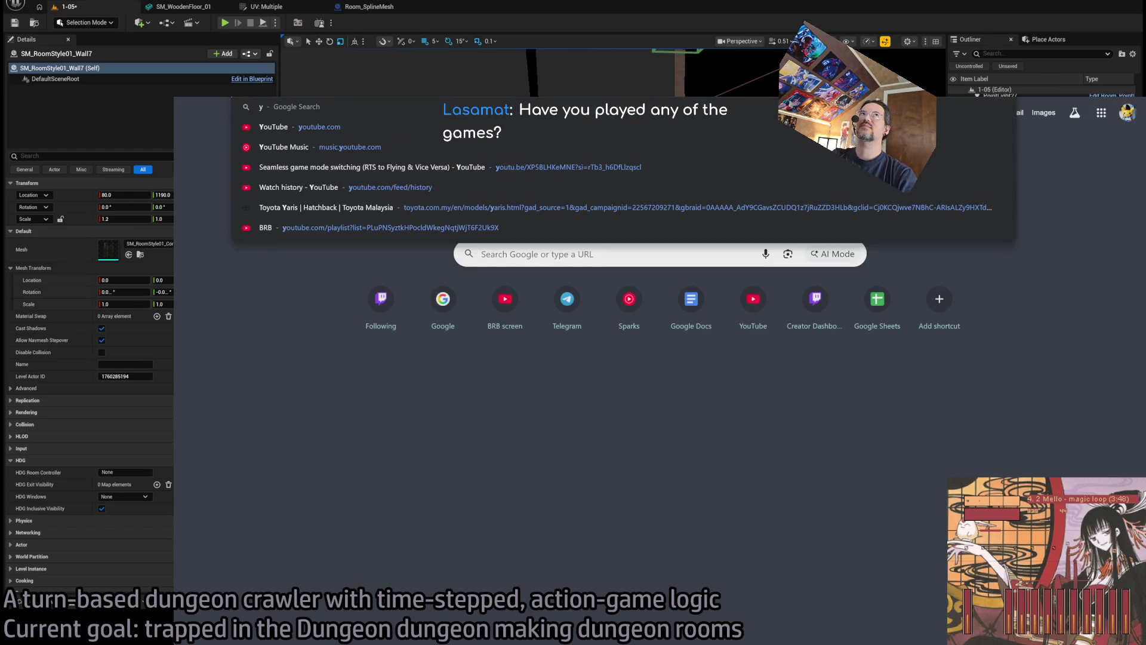
key("BackSpace")
type("the last of us")
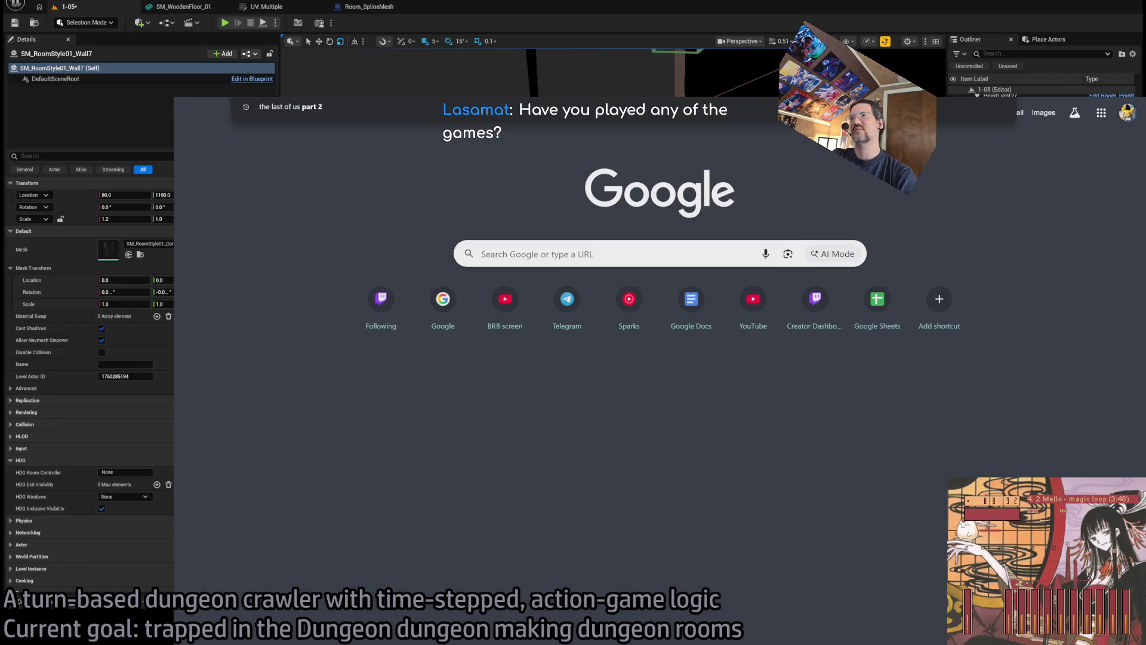
key("Escape")
key("Return")
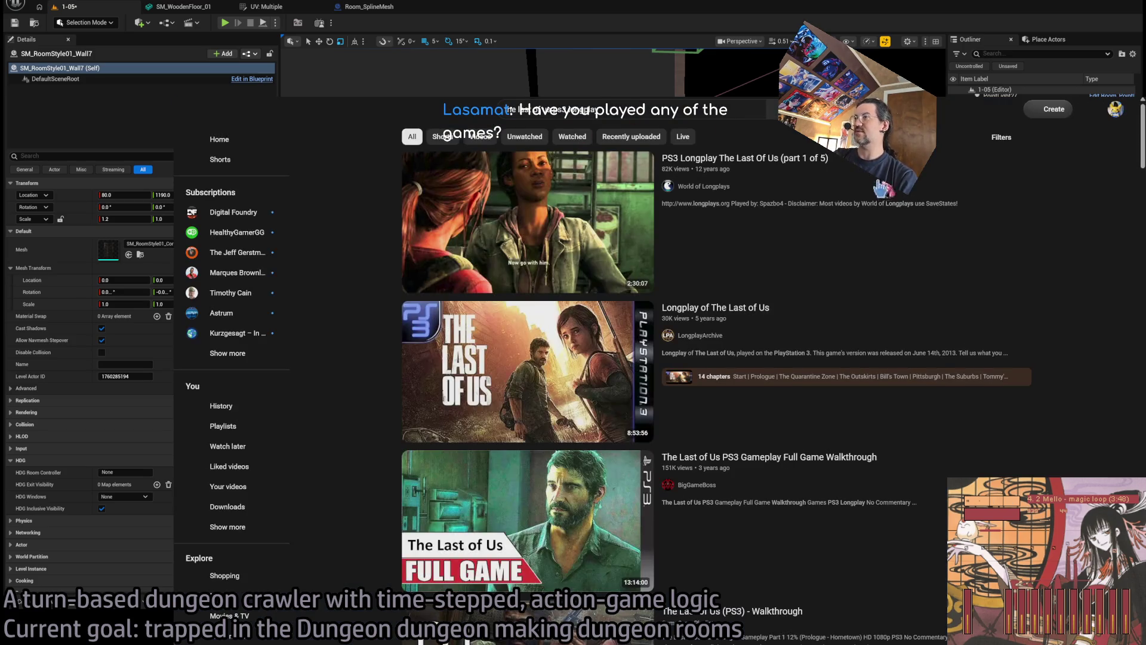
left_click(905, 199)
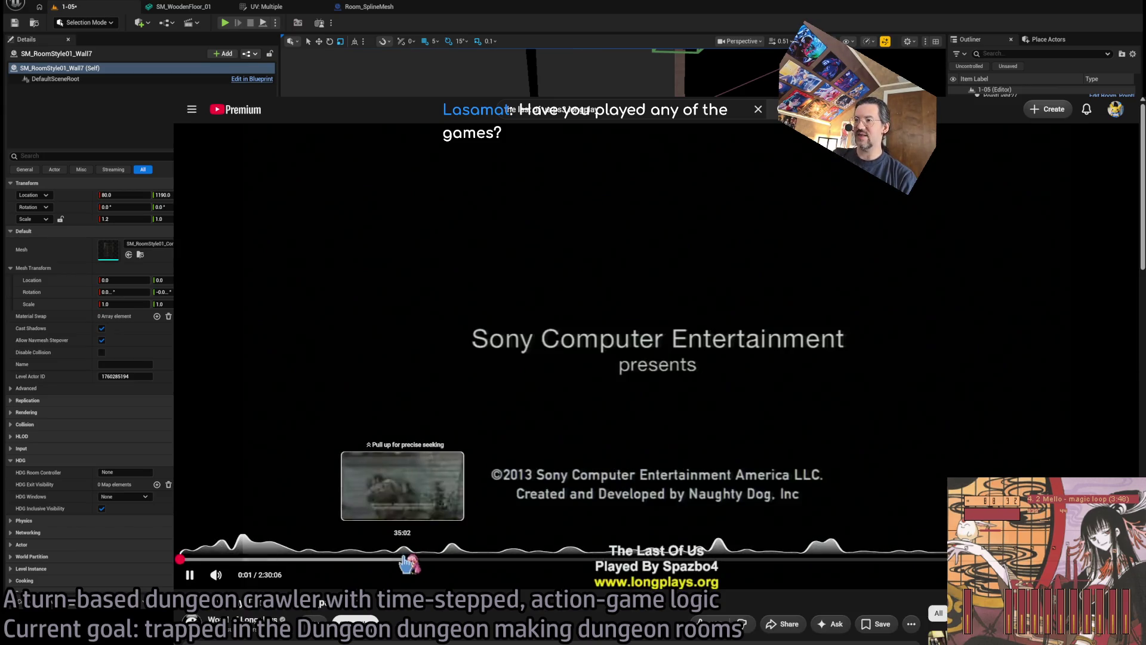
Scrub through the longplay around the 42, 9, 19 and 32-minute marks.
left_click(449, 560)
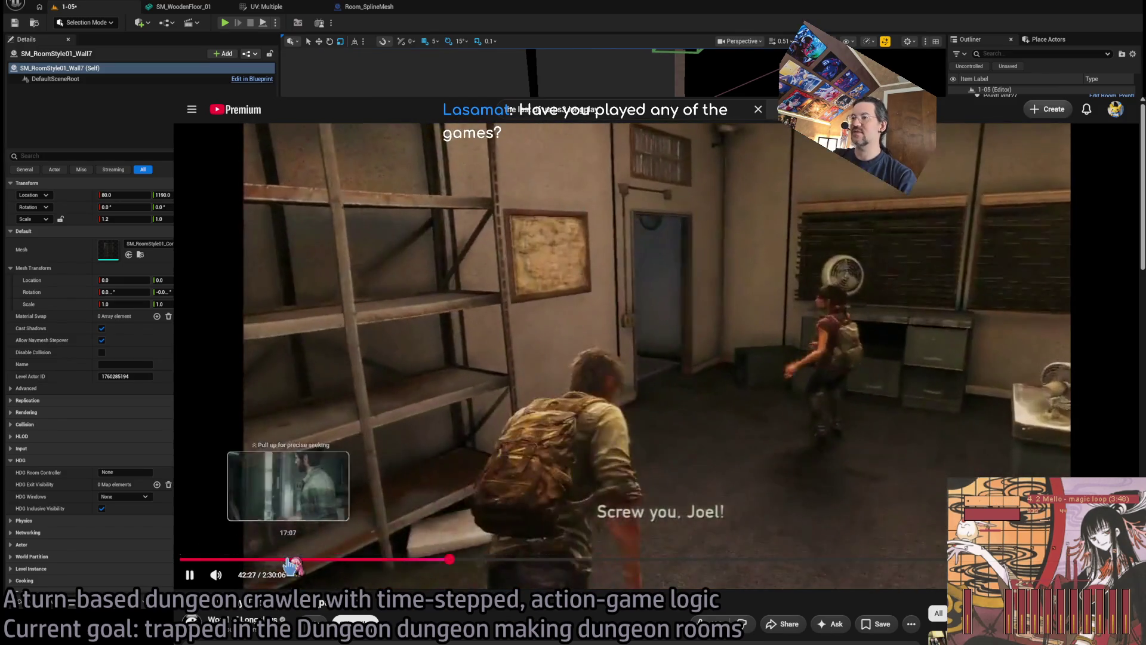
key("space")
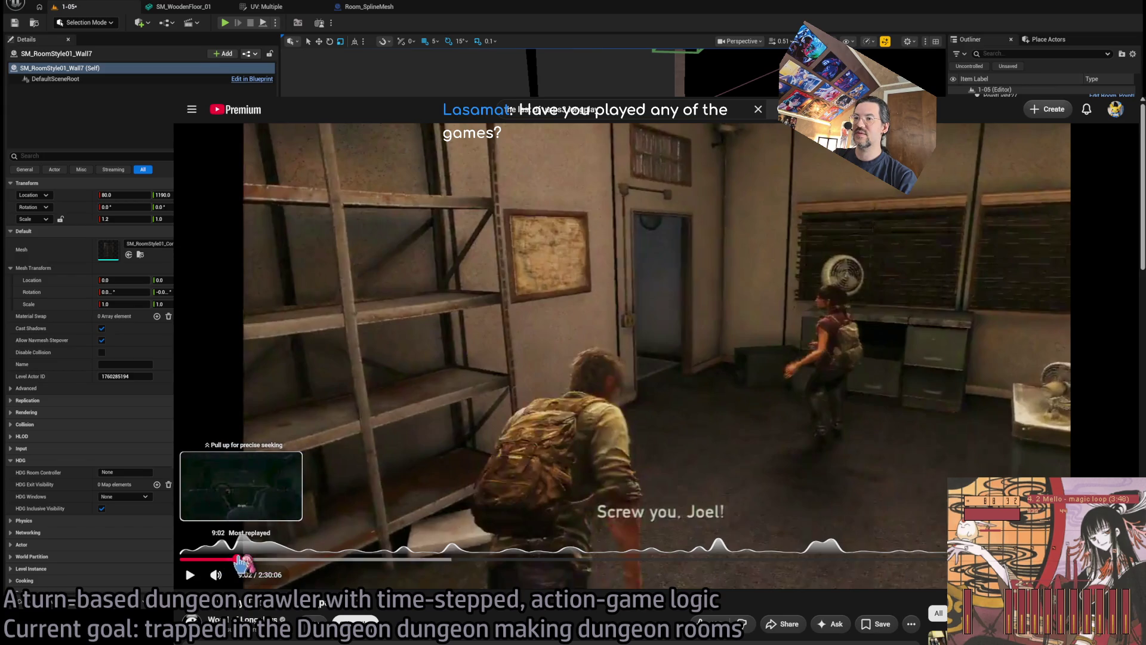
left_click(236, 559)
key("l")
key("l")
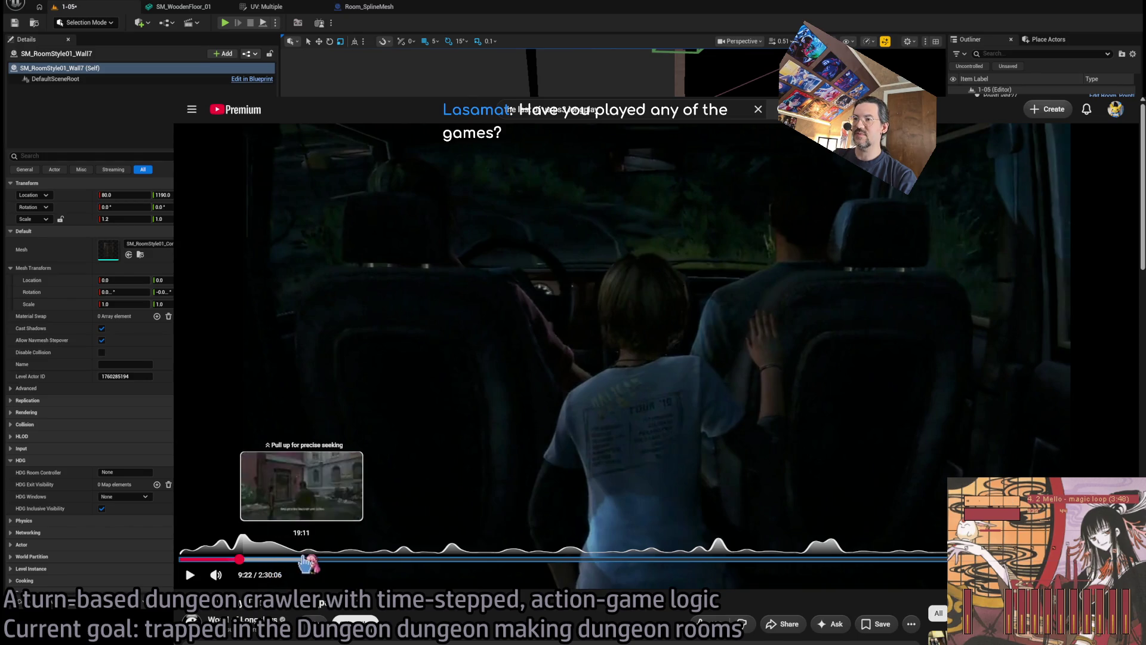
left_click(308, 560)
key("Right")
key("Right")
key("Right")
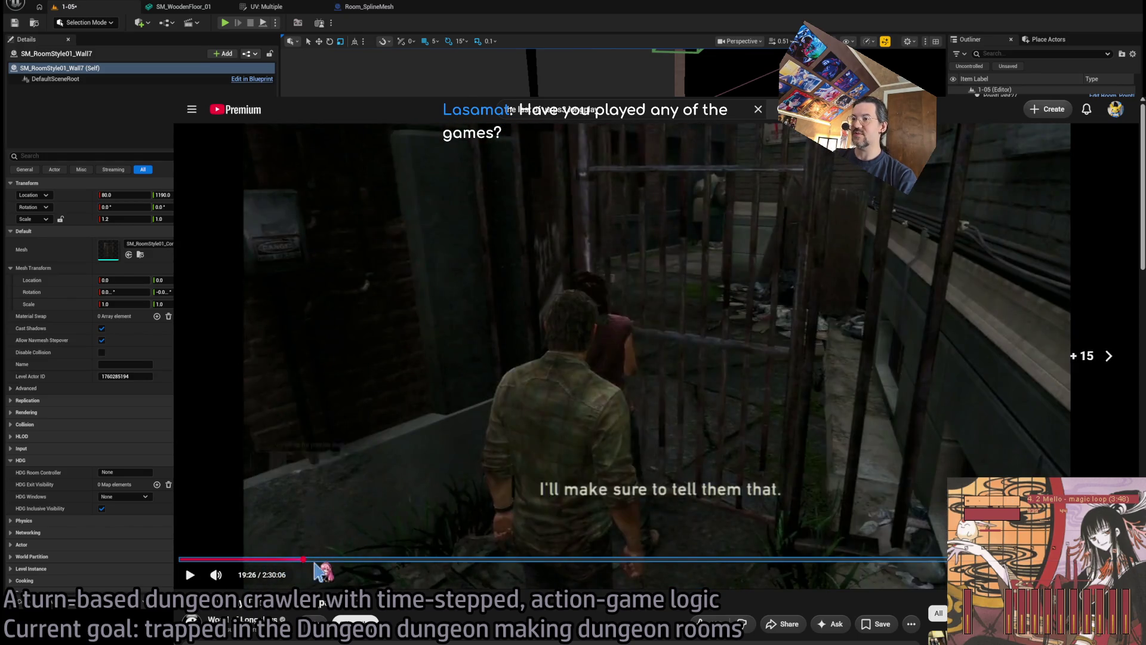
left_click_drag(354, 561, 395, 561)
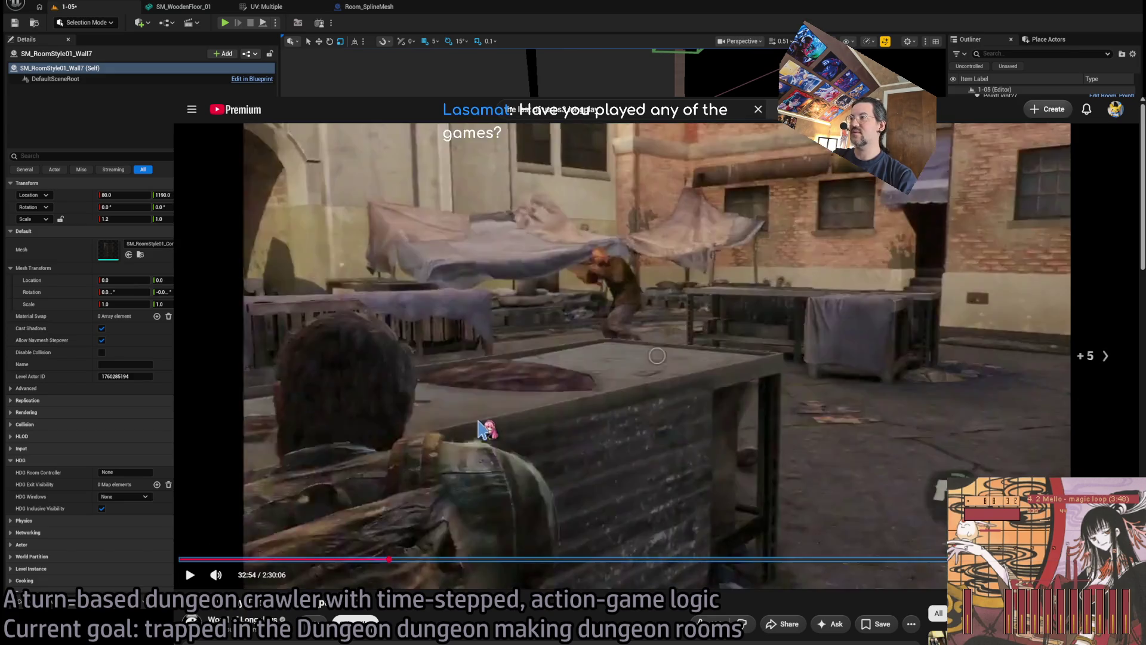
key("Right")
key("Right")
key("Right")
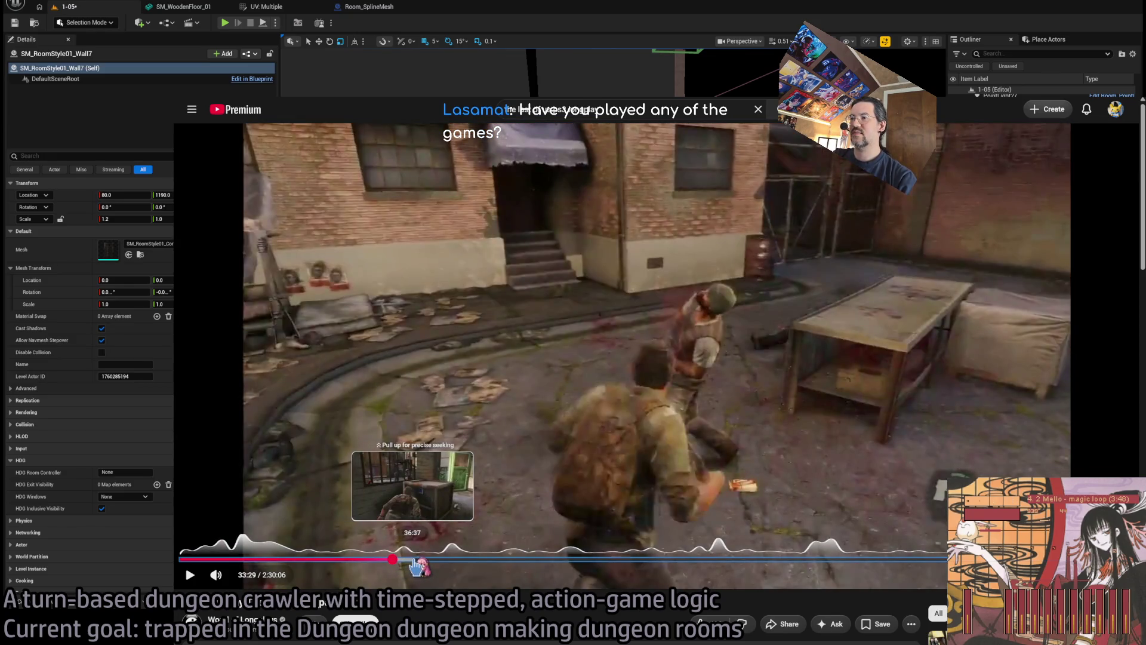
Skip ahead to about 52:47, play the longplay, and pause it at 53:10.
left_click(417, 562)
key("Right")
key("Right")
key("Right")
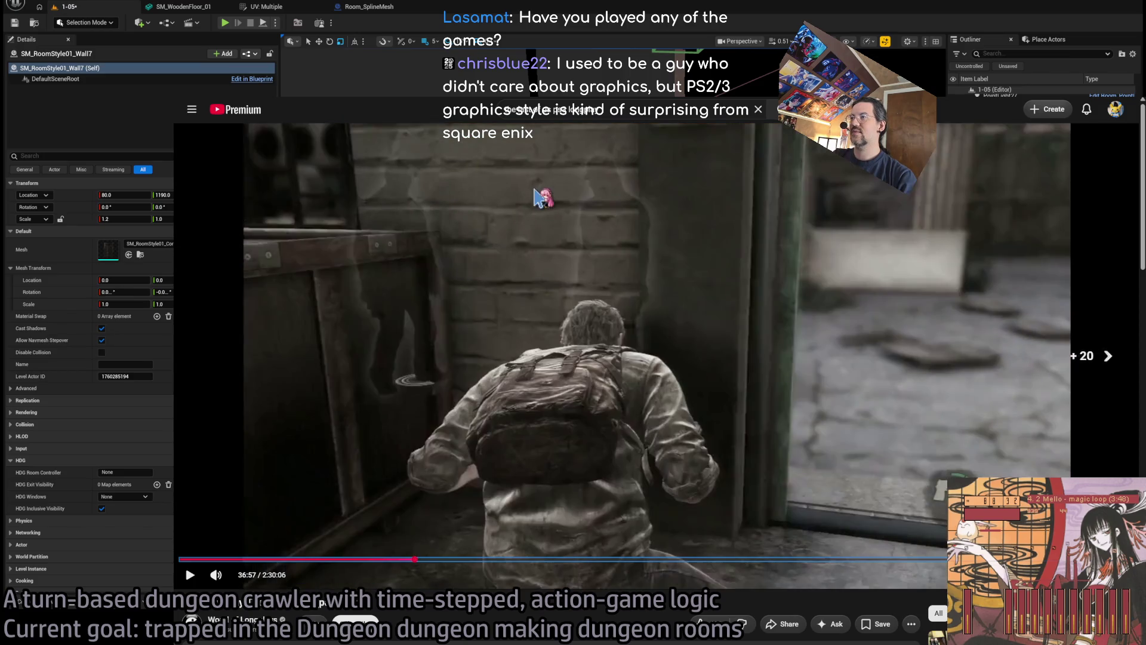
key("Right")
key("Right")
key("Right")
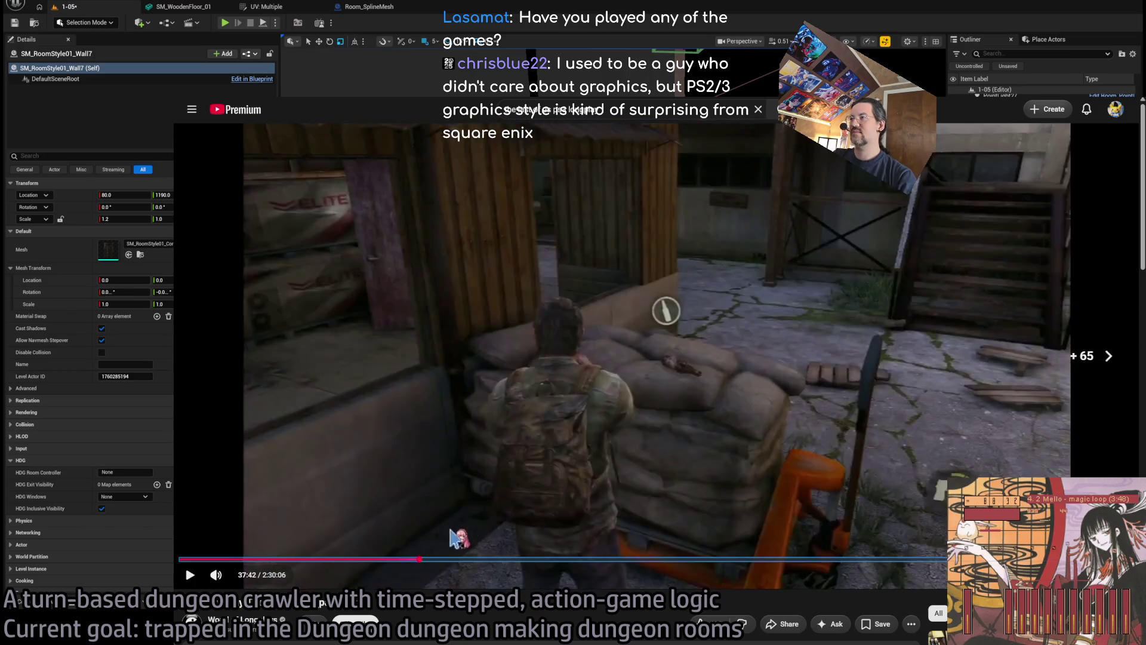
key("Right")
key("Right")
key("Right")
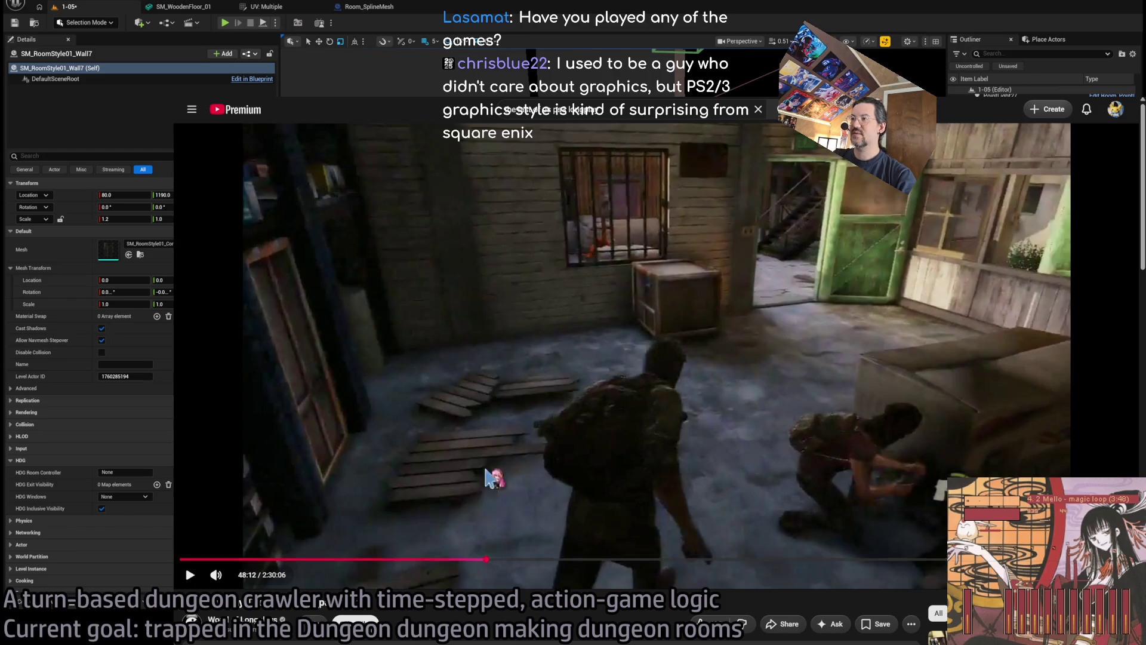
left_click(515, 559)
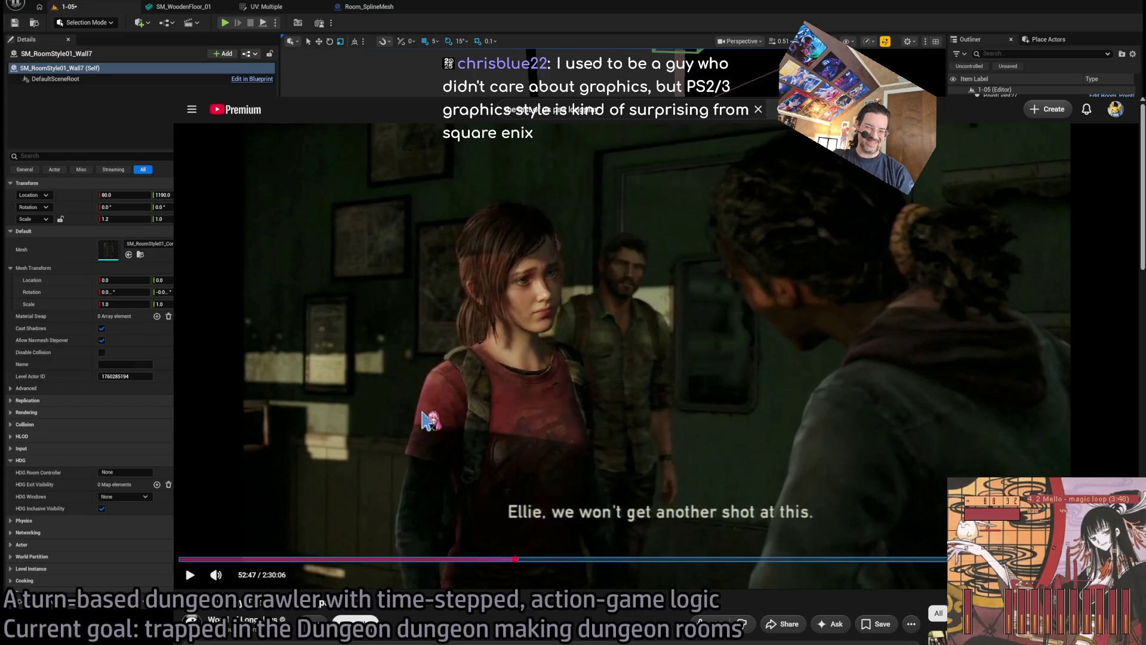
left_click(411, 362)
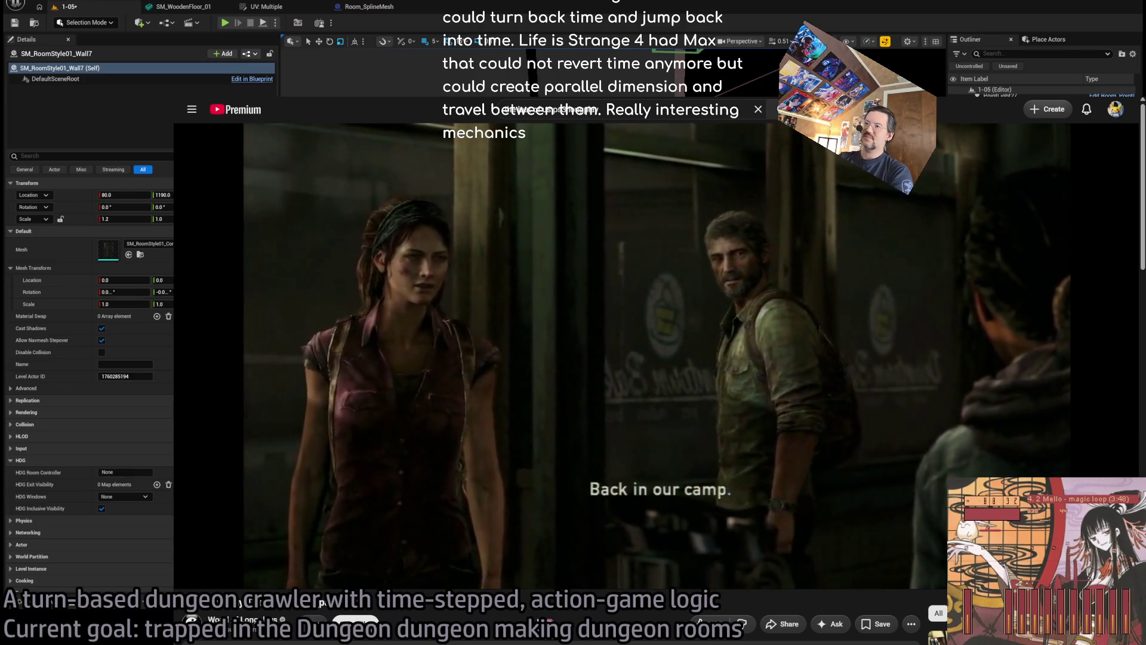
left_click(530, 412)
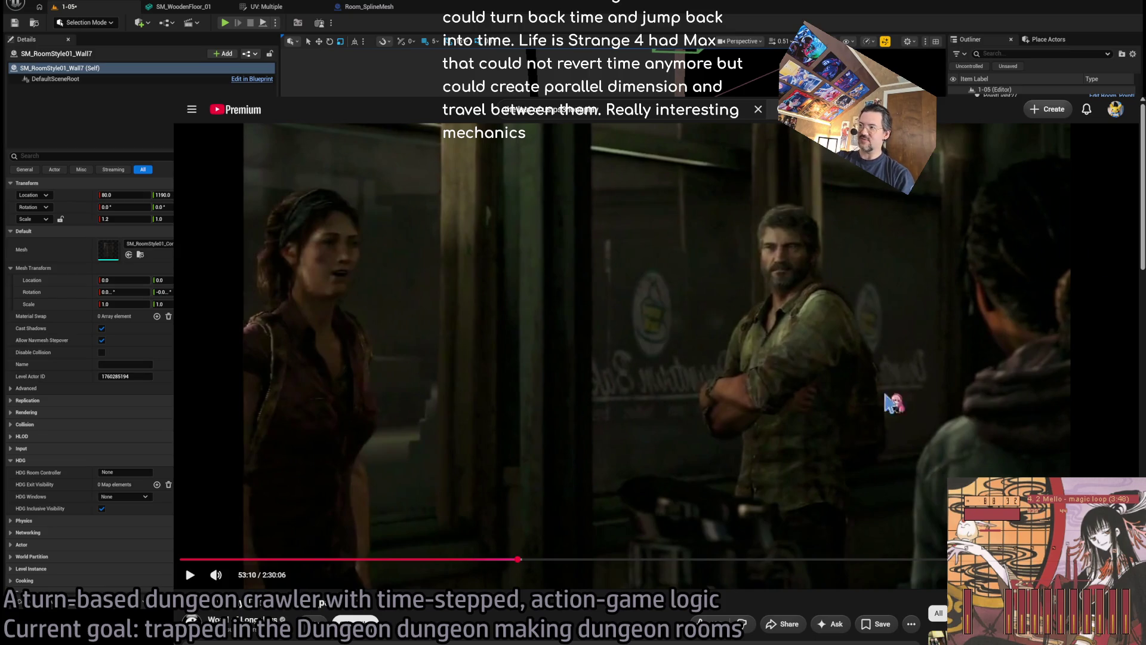
Briefly resume and pause the longplay again, then open a new browser tab.
left_click(357, 455)
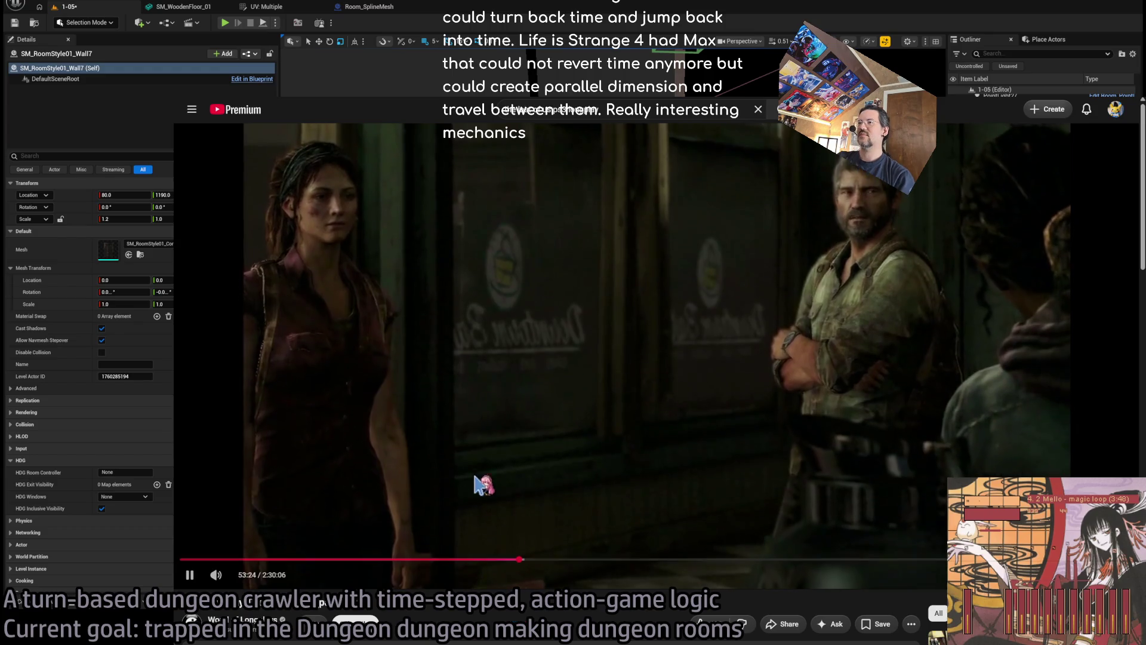
left_click(410, 417)
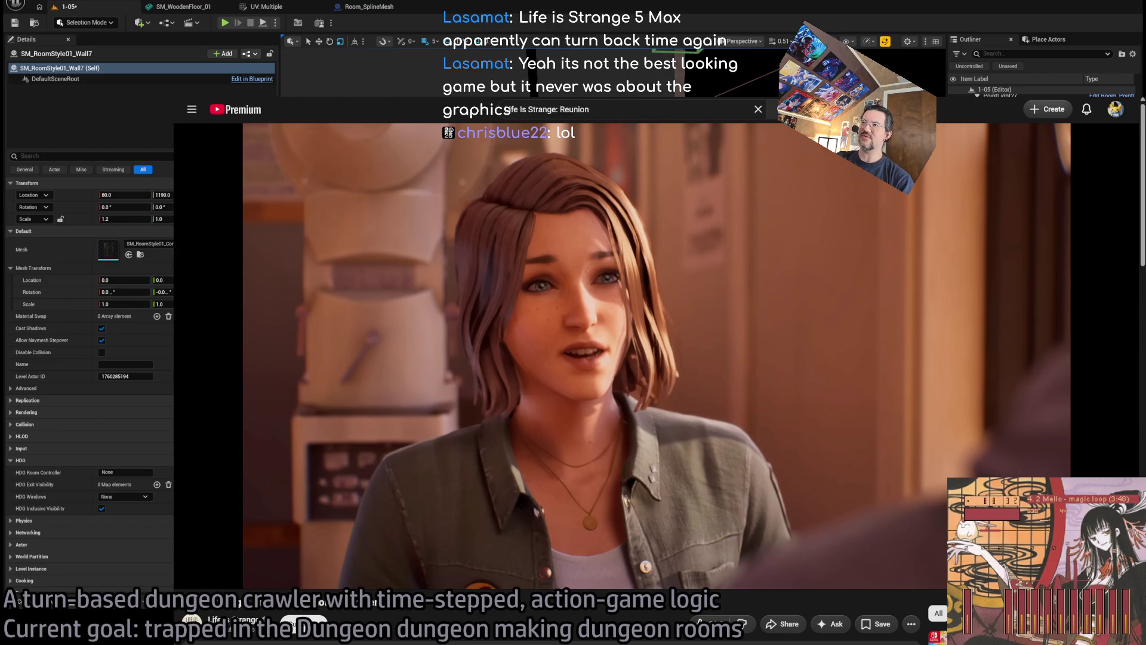
key("ctrl+t")
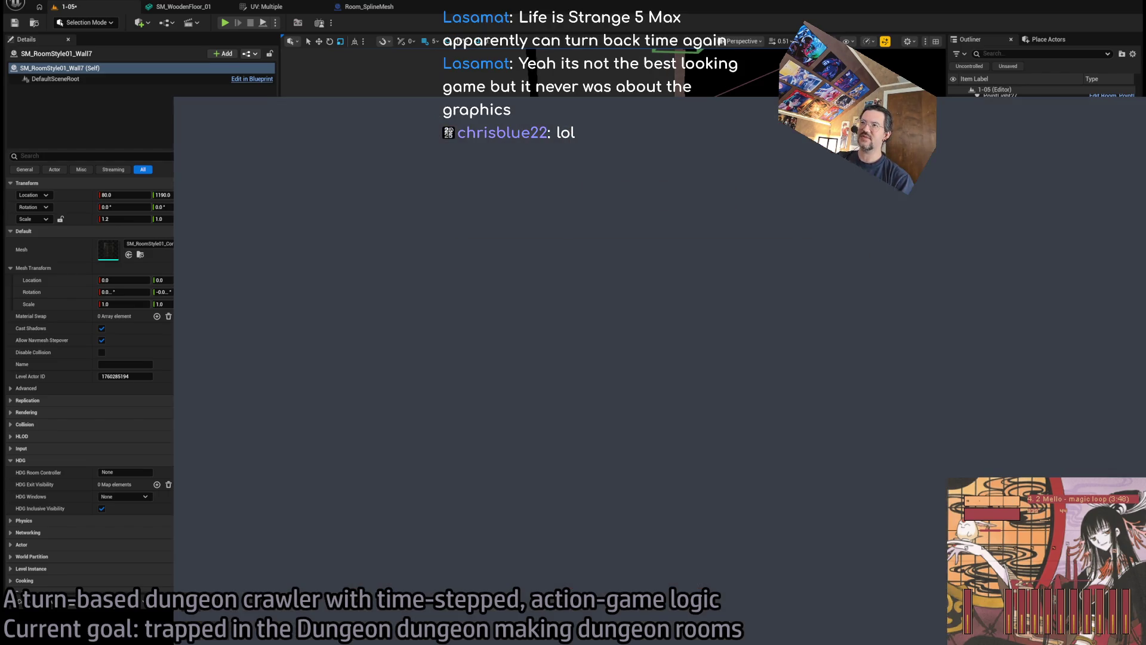
Search YouTube for Telltale The Walking Dead, refining the query to season 4.
type("y")
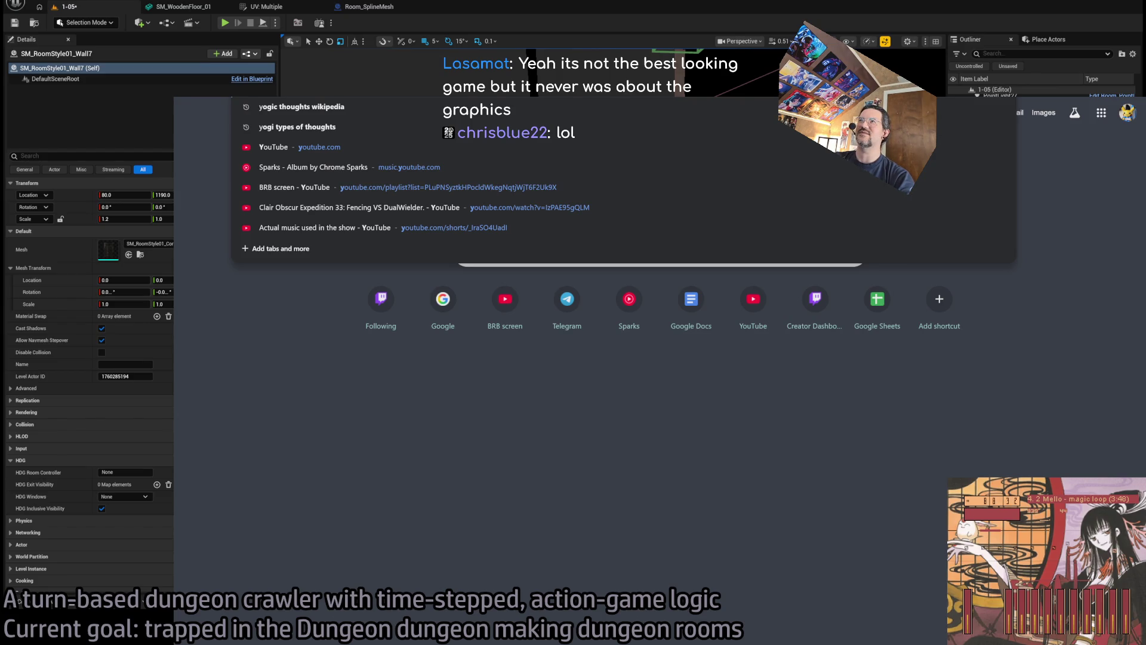
key("Escape")
key("Escape")
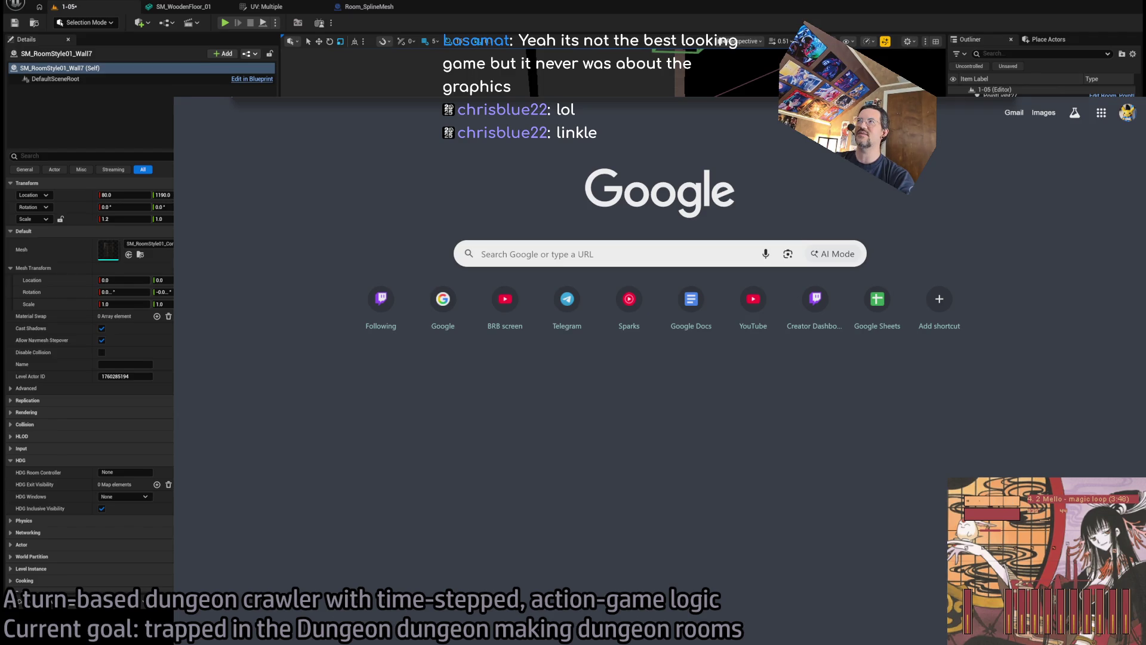
key("Return")
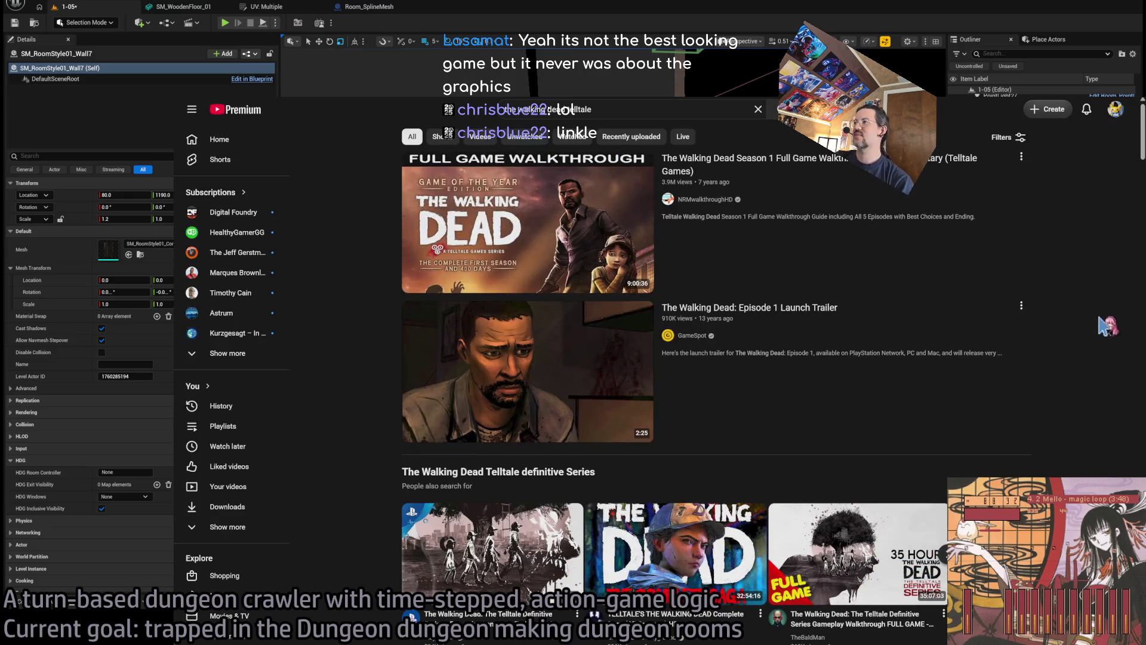
scroll(1105, 322, "down", 4)
scroll(1081, 328, "up", 4)
left_click(645, 111)
type("4")
key("Return")
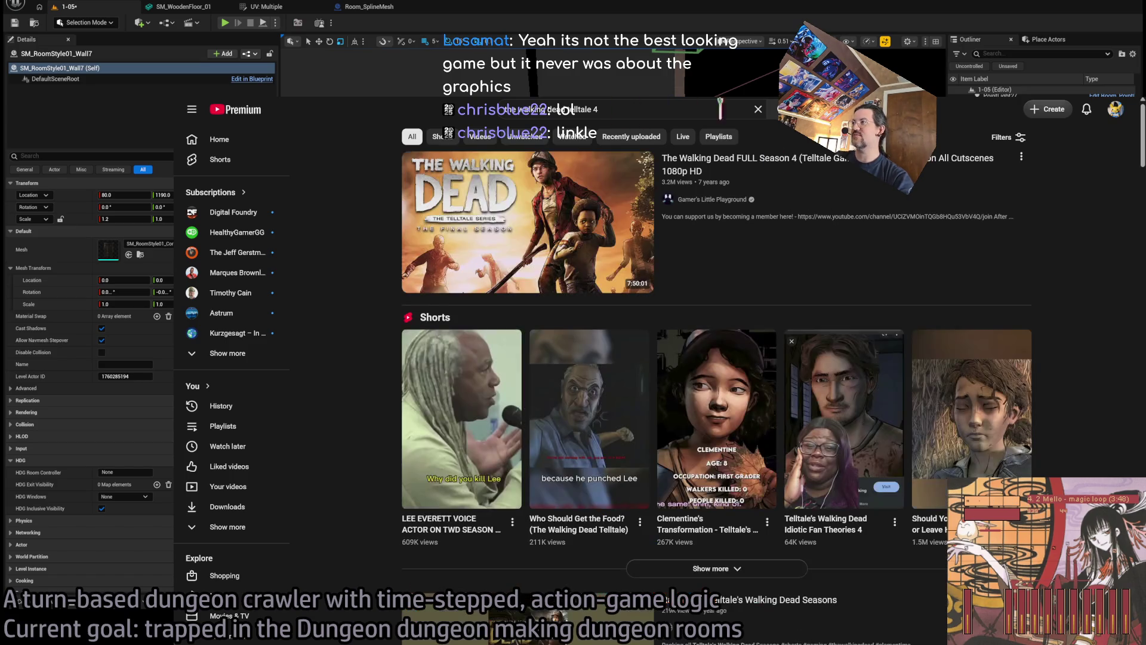
Open the full Season 4 video, jump to 2:24:01, then pause and resume it.
left_click(739, 269)
left_click(472, 559)
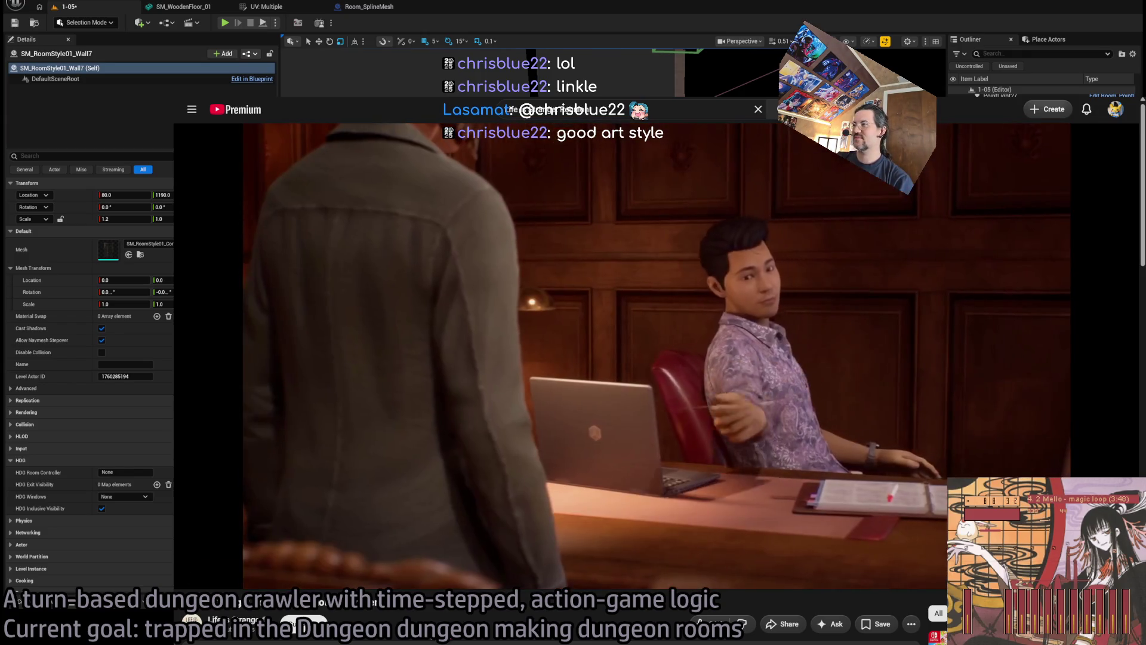
key("space")
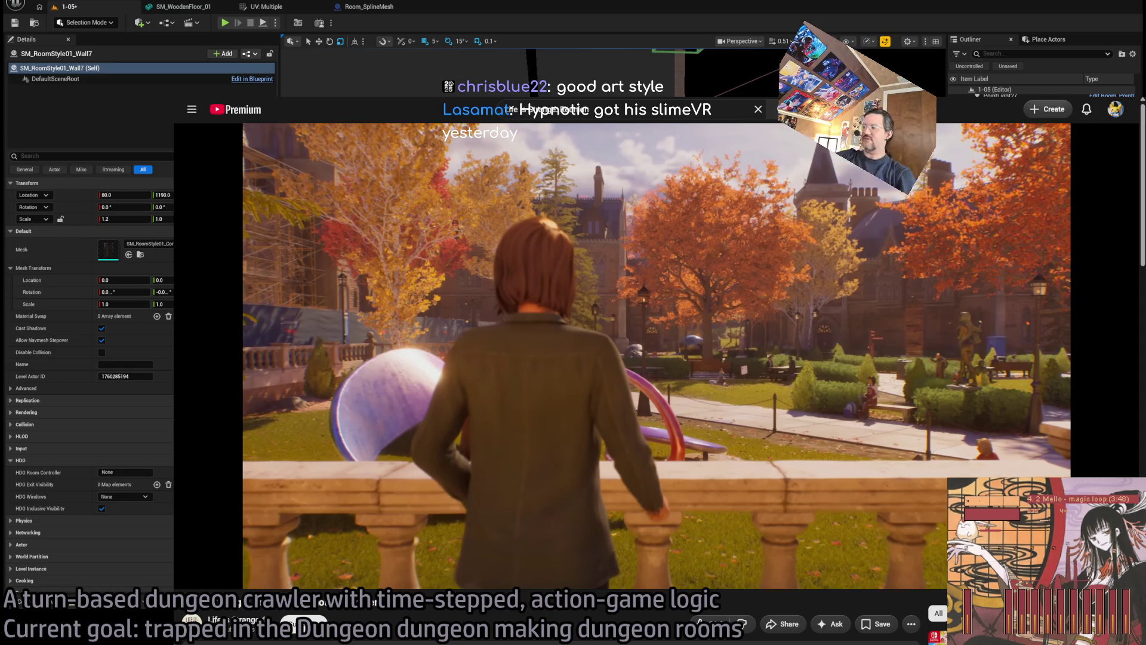
mouse_move(186, 352)
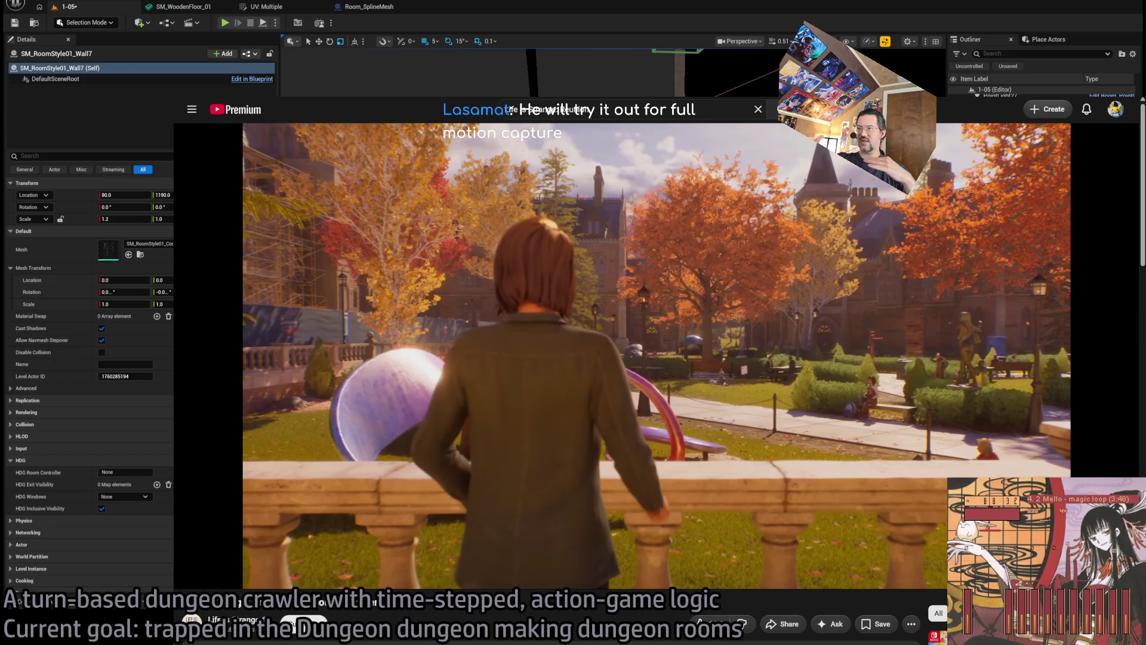
key("space")
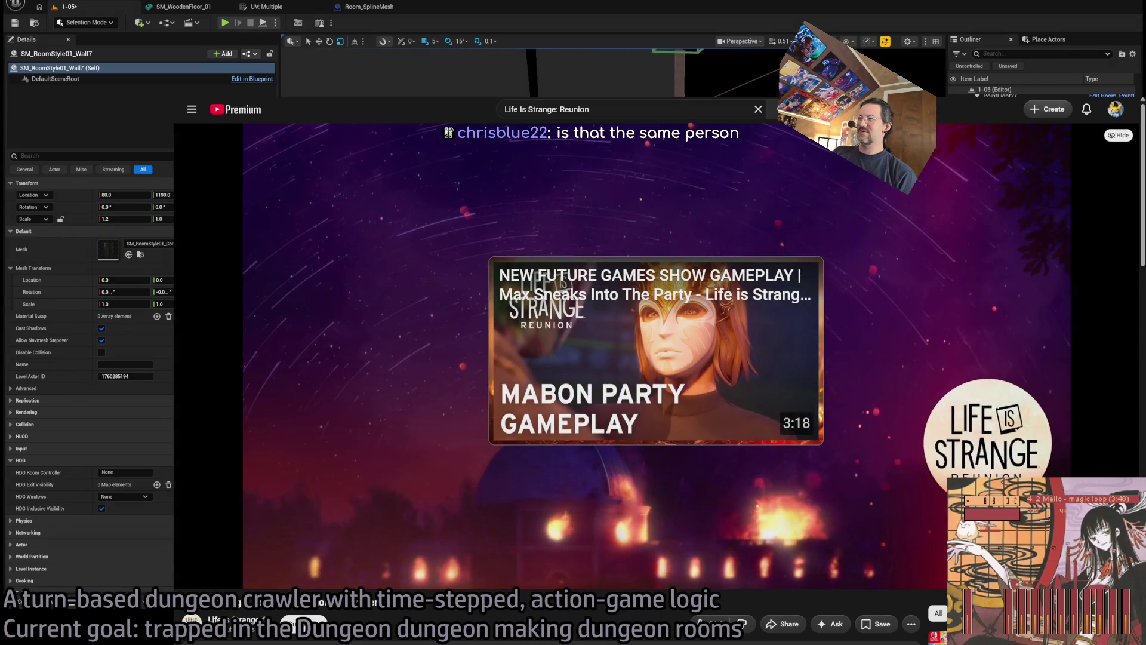
Rewind the Life is Strange trailer a few seconds, pause it, and focus the address bar.
mouse_move(303, 217)
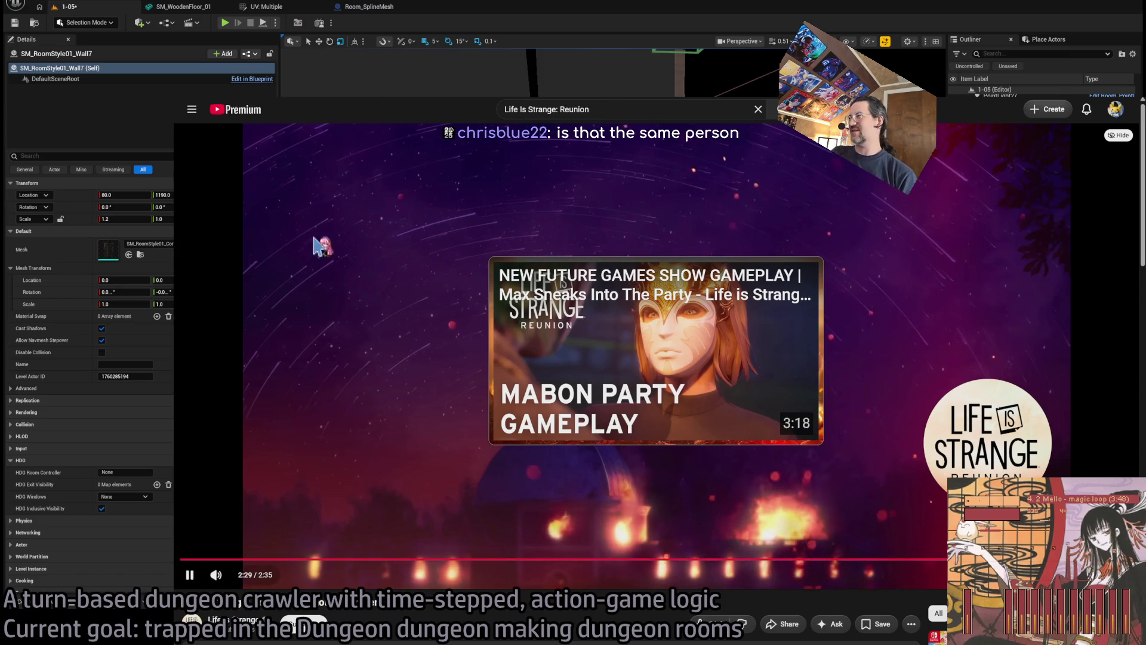
key("j")
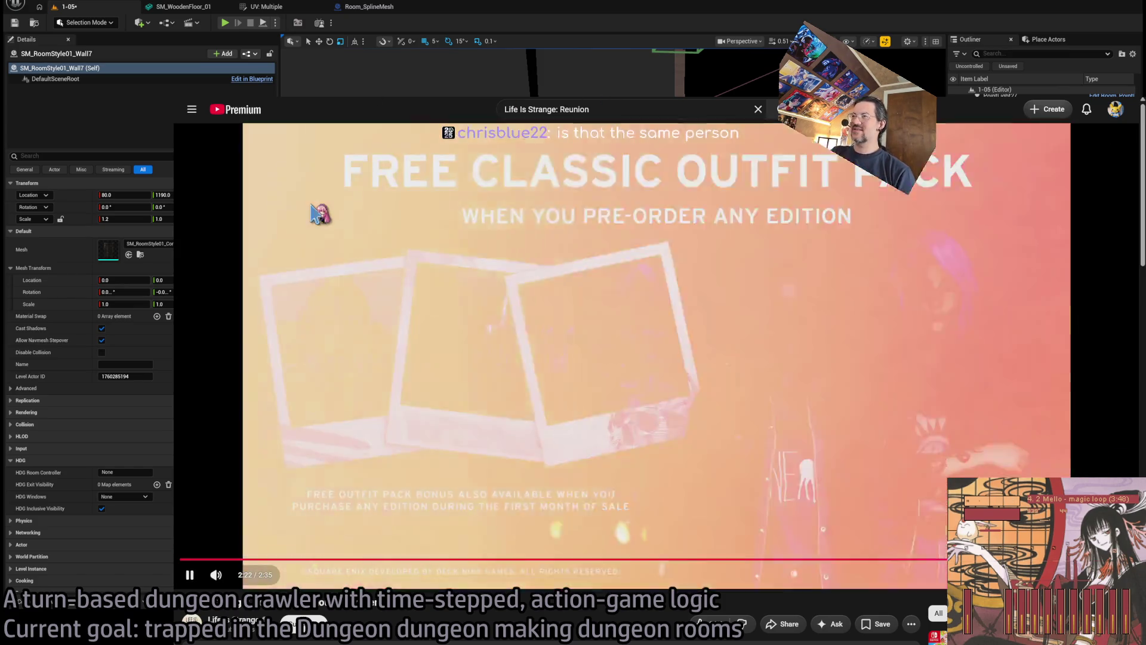
key("k")
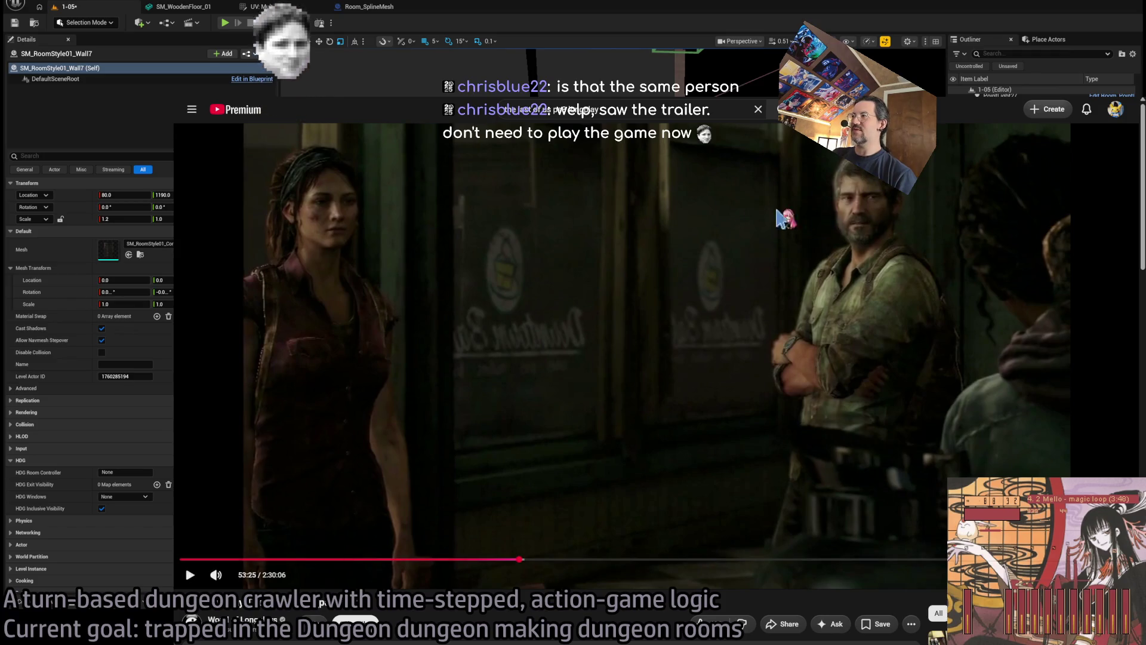
key("ctrl+l")
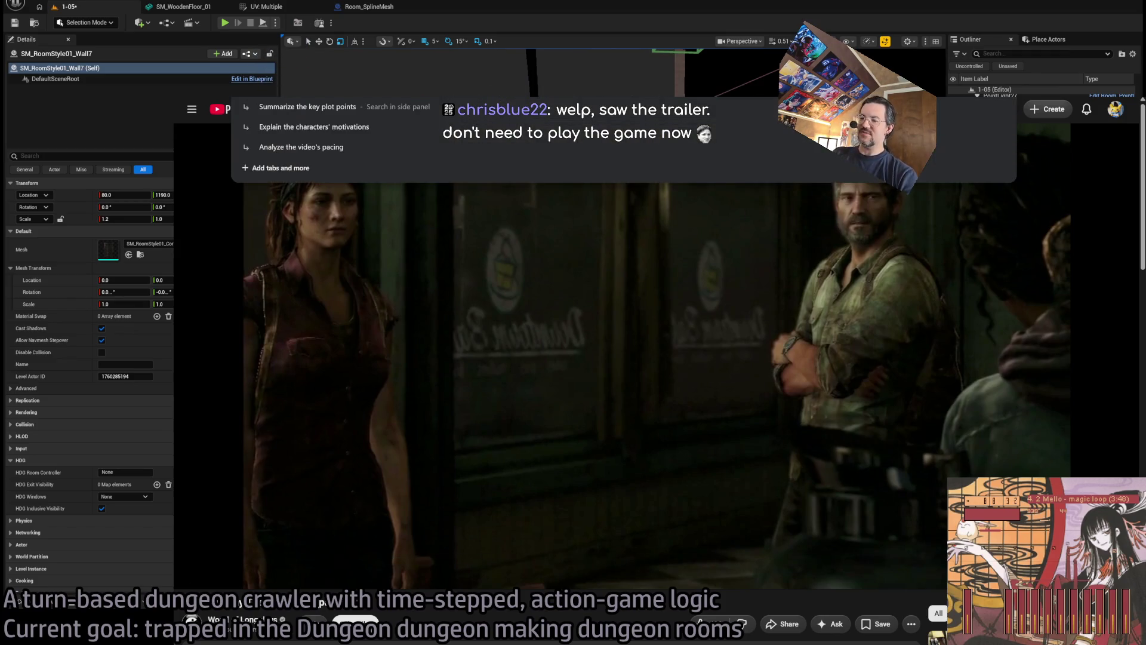
Load Google, return to the Unreal editor, and fly toward the Exit E1 wall.
type("google")
key("Return")
key("alt+Tab")
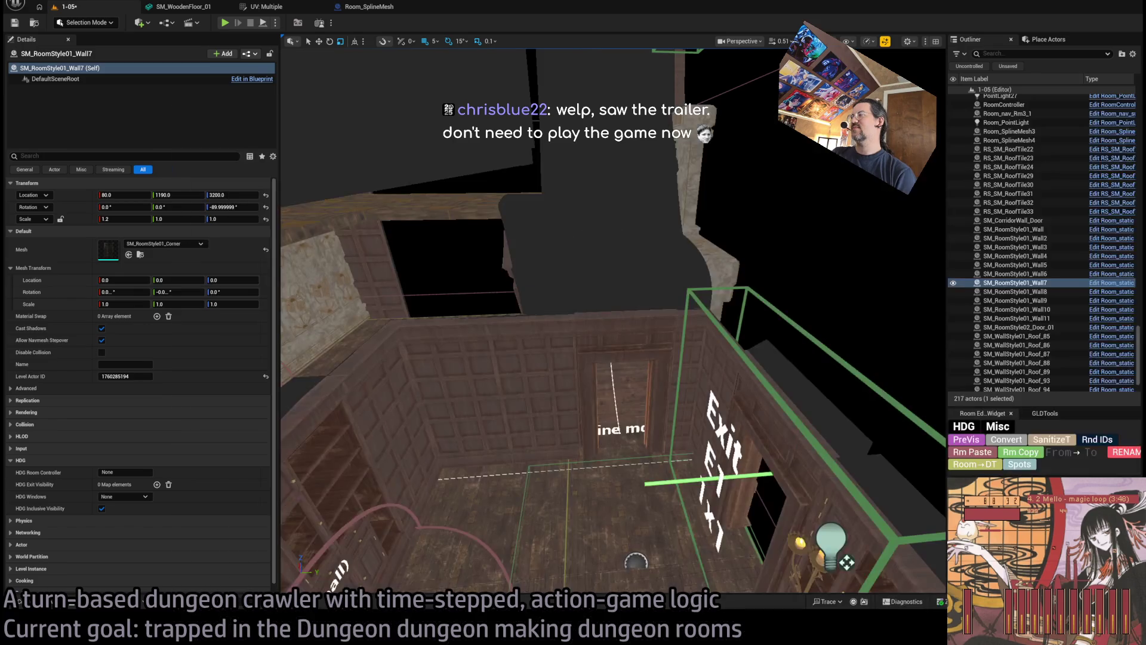
mouse_move(614, 321)
left_mouse_down()
mouse_move(614, 284)
mouse_move(543, 276)
left_mouse_up()
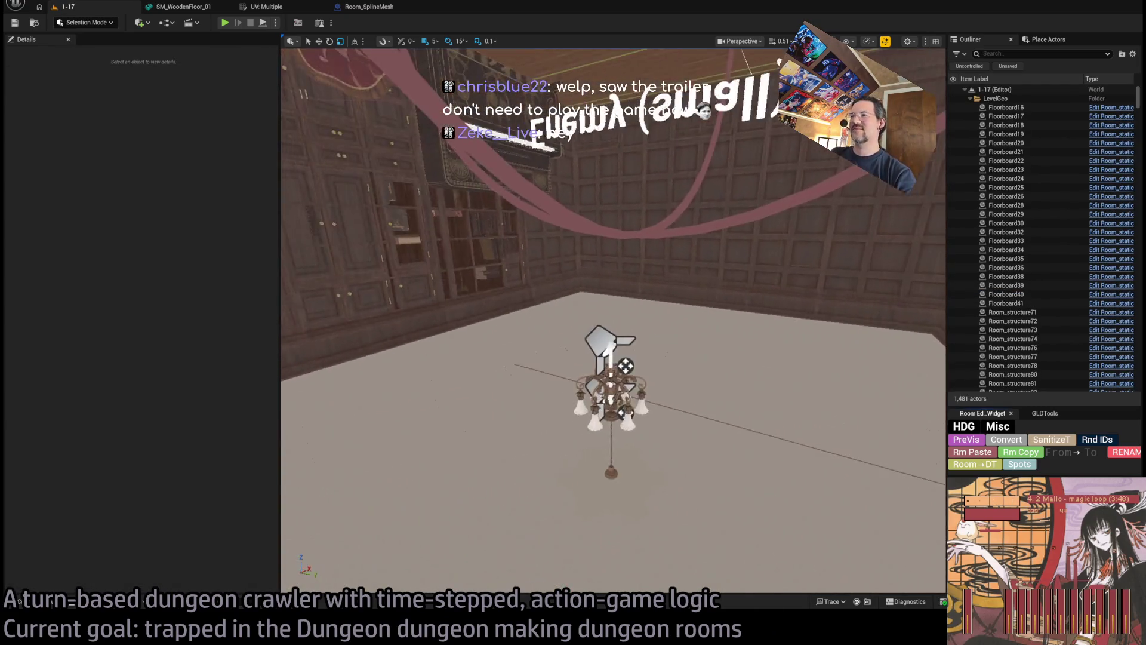
Multi-select the ceiling and door-wall edge pieces around the 1-17 room, including the one near the chandelier.
left_click_drag(712, 306, 711, 307)
left_click(726, 330)
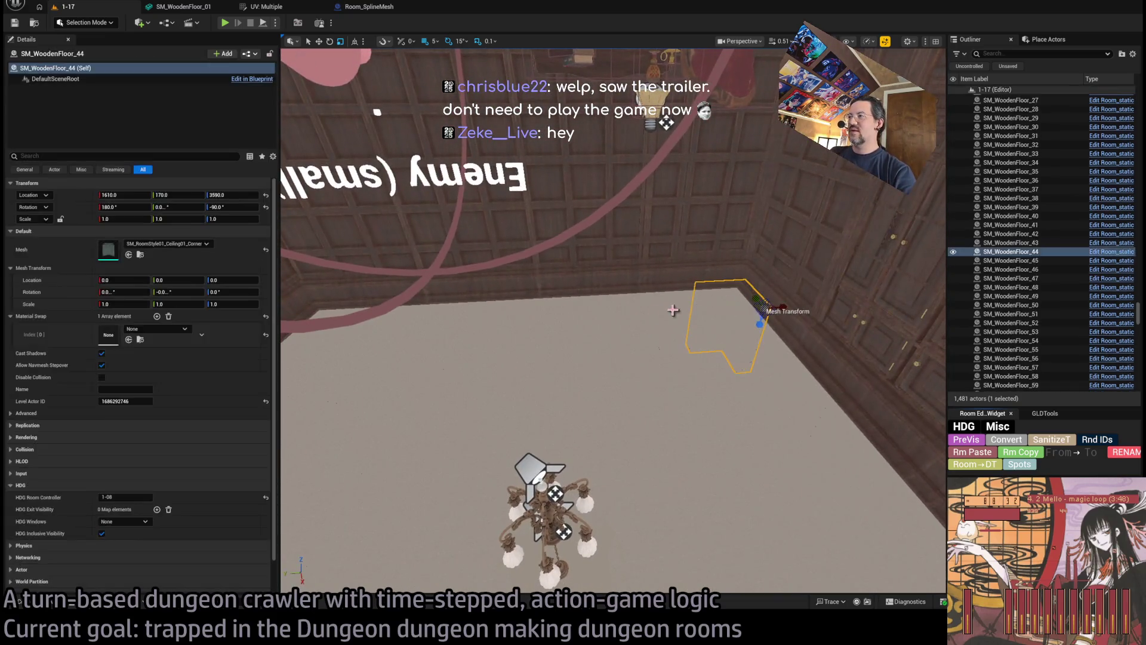
left_click(790, 400, "ctrl")
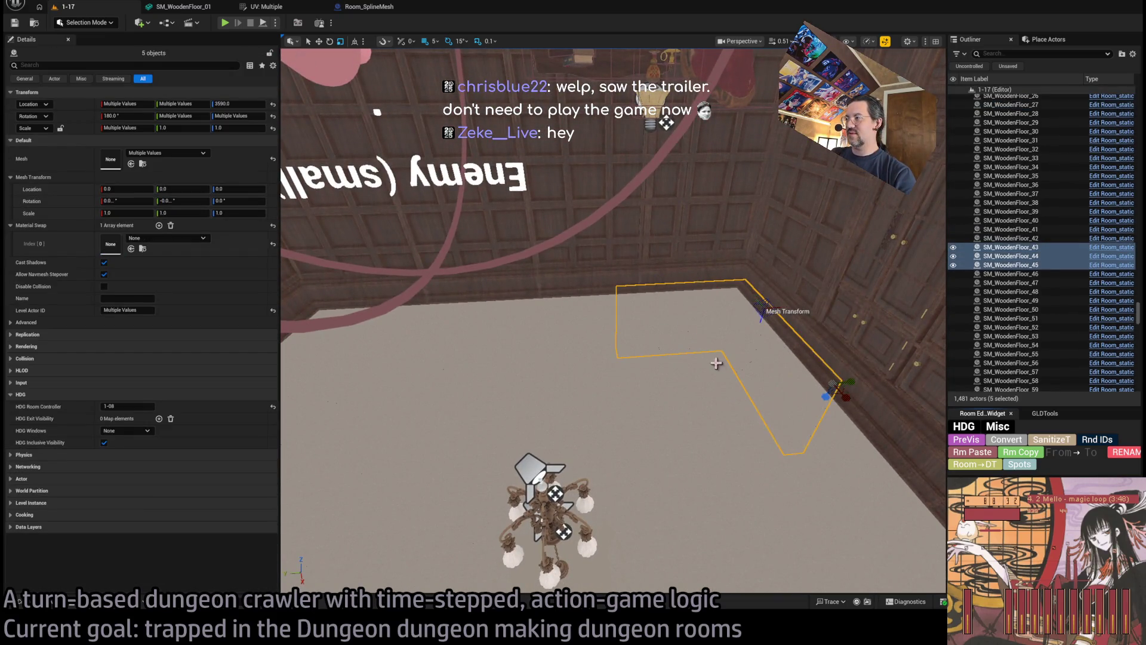
left_click(719, 363, "ctrl")
left_click(692, 474, "ctrl")
left_click(764, 471, "ctrl")
left_click(706, 511, "ctrl")
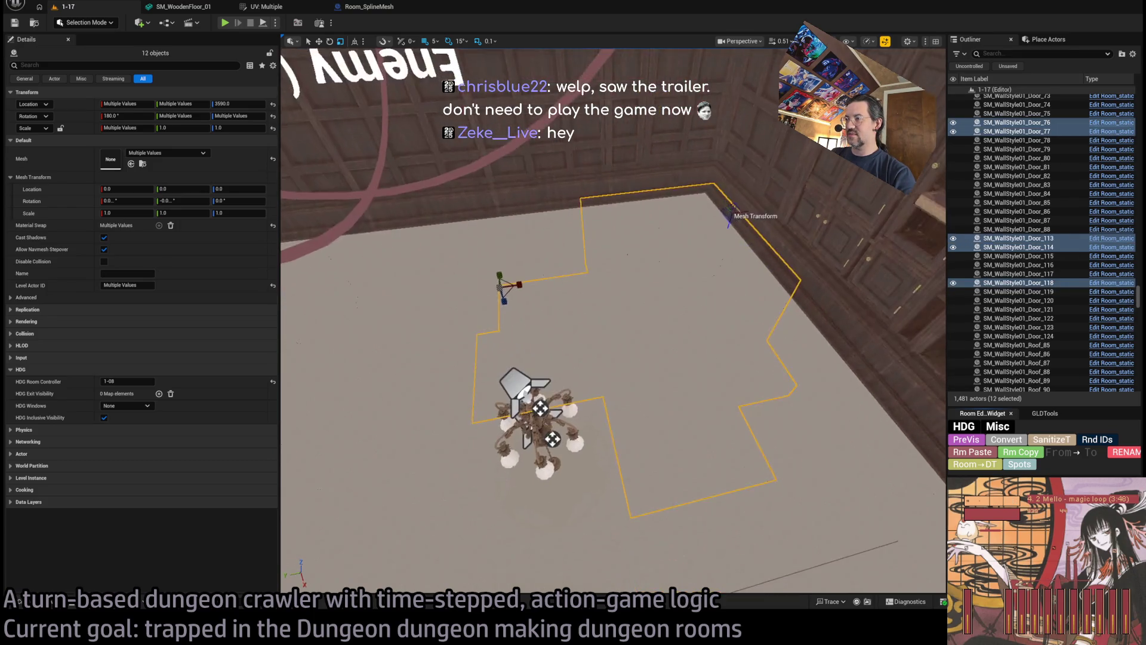
left_click(472, 321, "ctrl")
left_click(472, 320, "ctrl")
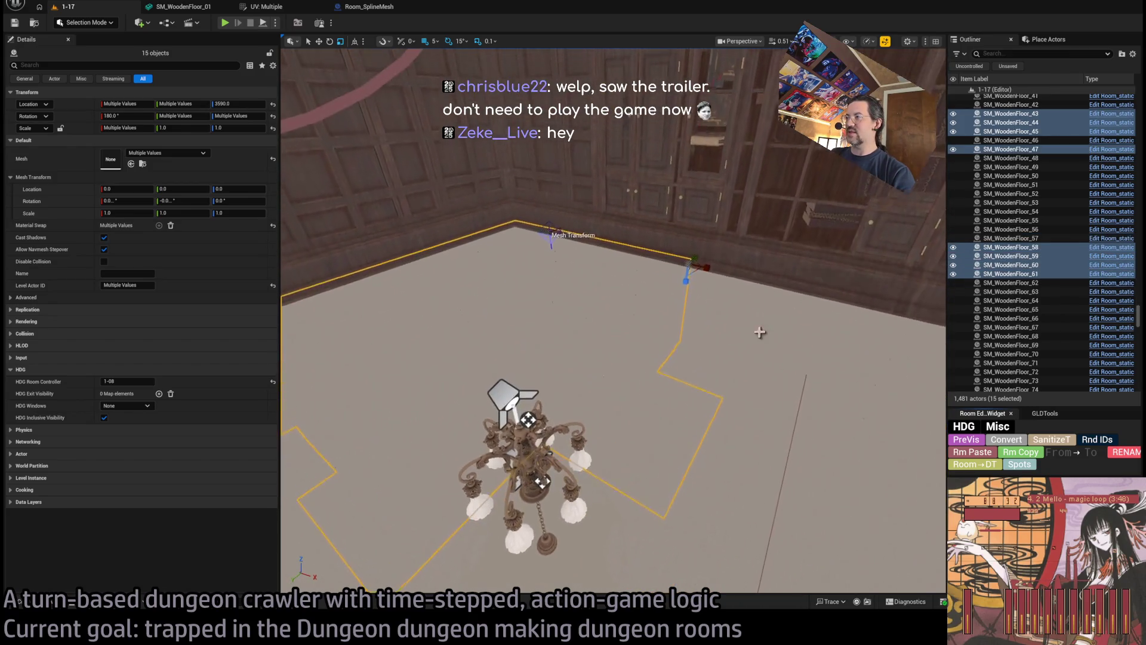
left_click(691, 376, "ctrl")
left_click(480, 330, "ctrl")
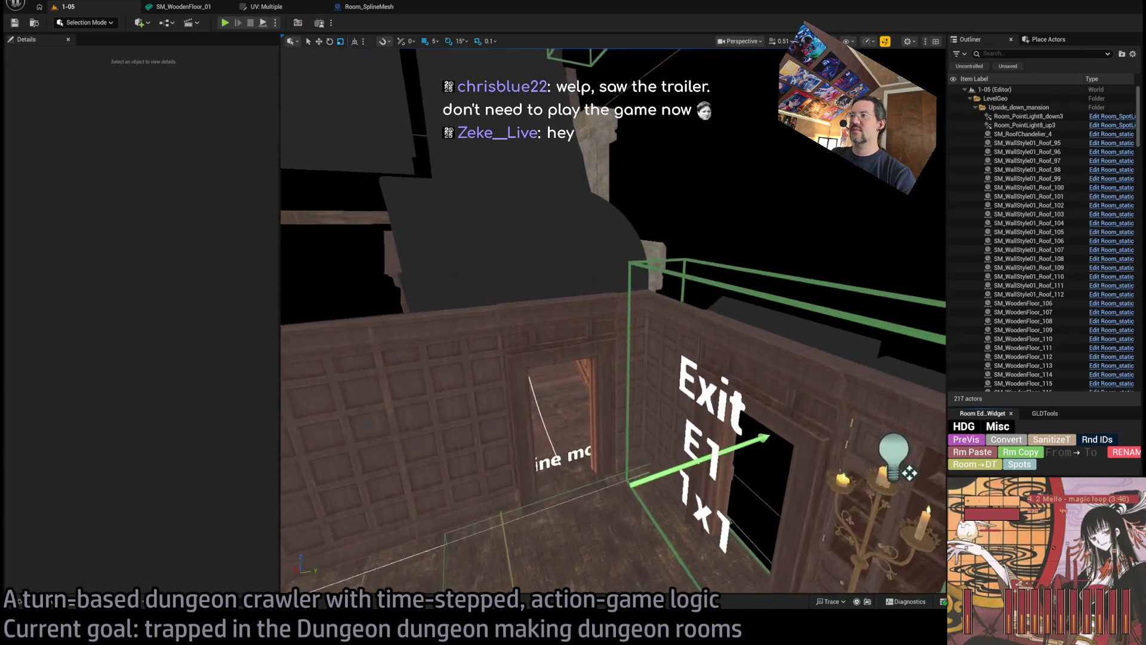
Paste the 18 pieces into level 1-05 and slide them over the room, aligning the walls left.
key("ctrl+v")
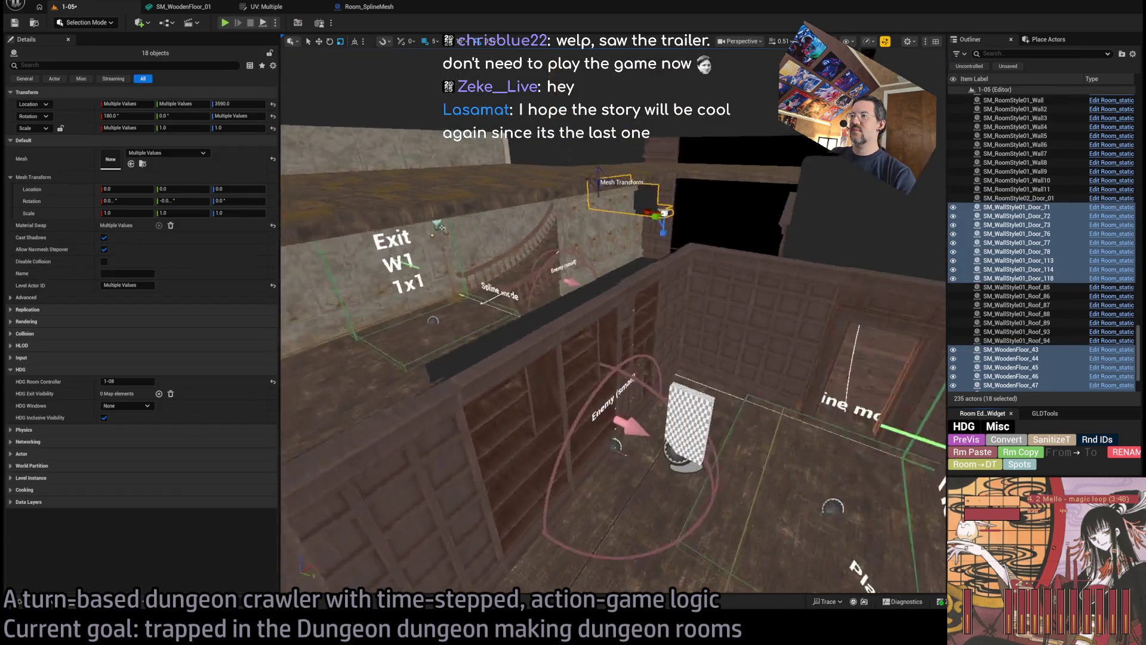
left_click_drag(510, 328, 510, 328)
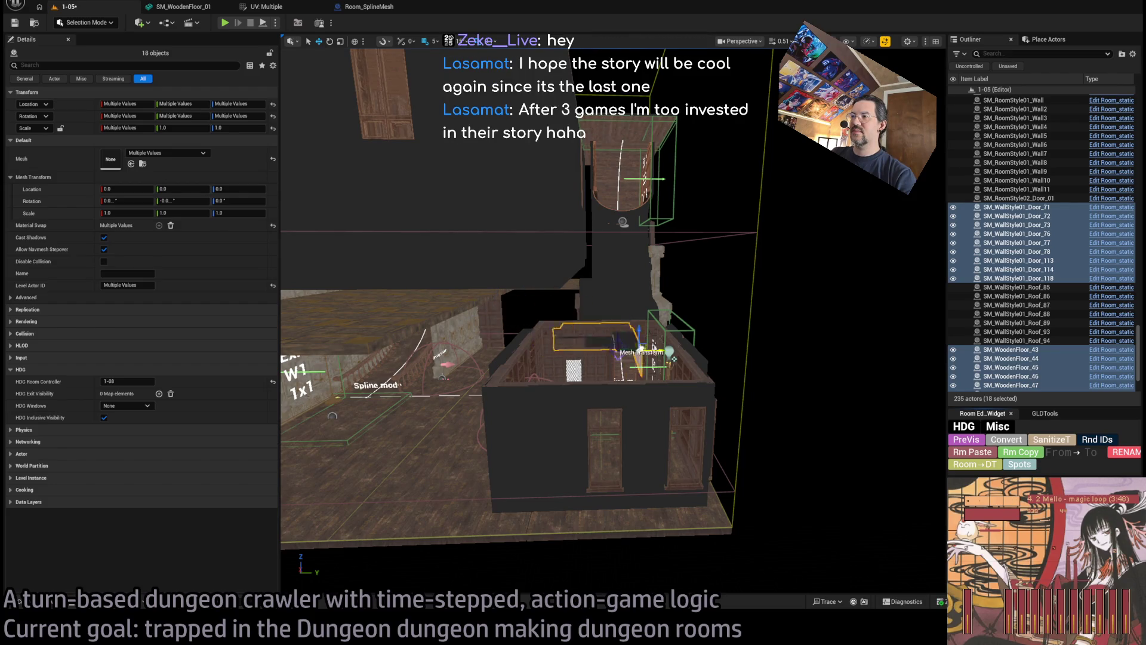
mouse_move(671, 353)
left_mouse_down()
mouse_move(689, 363)
mouse_move(726, 328)
left_mouse_up()
mouse_move(713, 367)
left_mouse_down()
mouse_move(686, 347)
mouse_move(663, 358)
mouse_move(641, 236)
mouse_move(661, 373)
mouse_move(630, 369)
mouse_move(585, 322)
mouse_move(573, 299)
mouse_move(695, 242)
mouse_move(615, 238)
left_mouse_up()
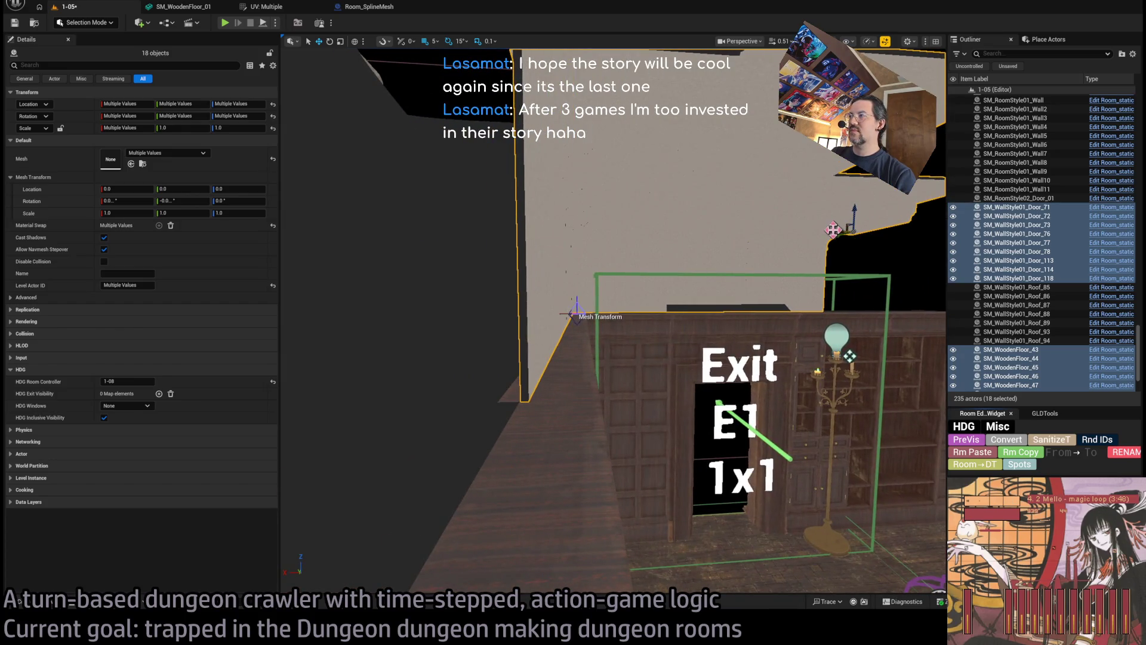
mouse_move(833, 232)
left_mouse_down()
mouse_move(841, 239)
mouse_move(826, 255)
left_mouse_up()
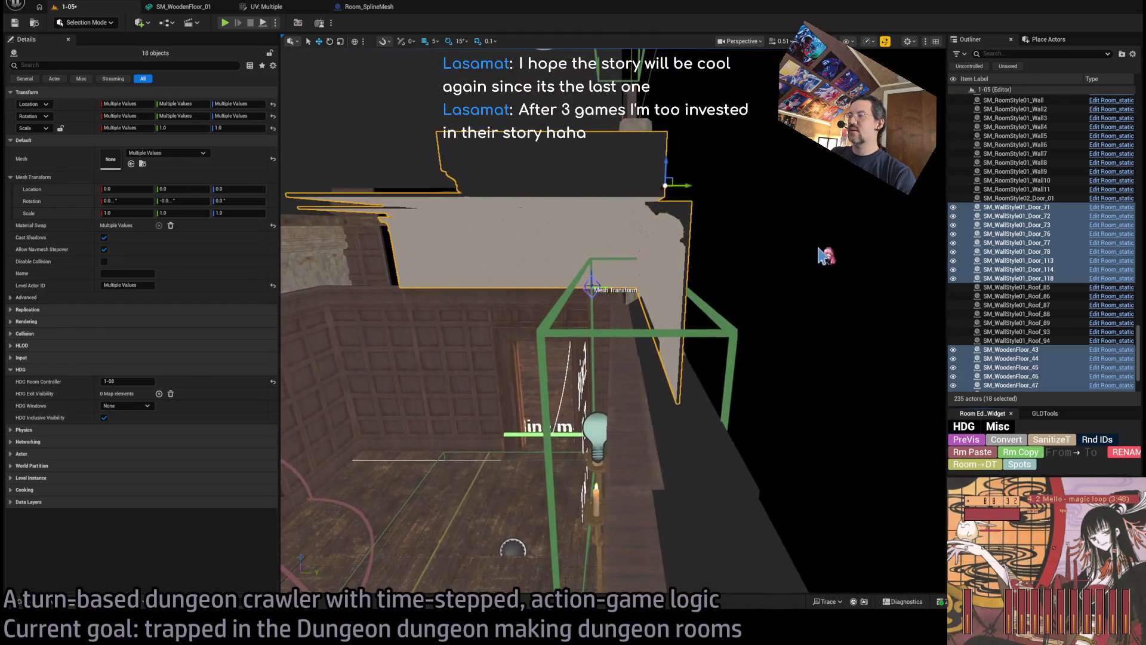
left_click_drag(681, 185, 659, 190)
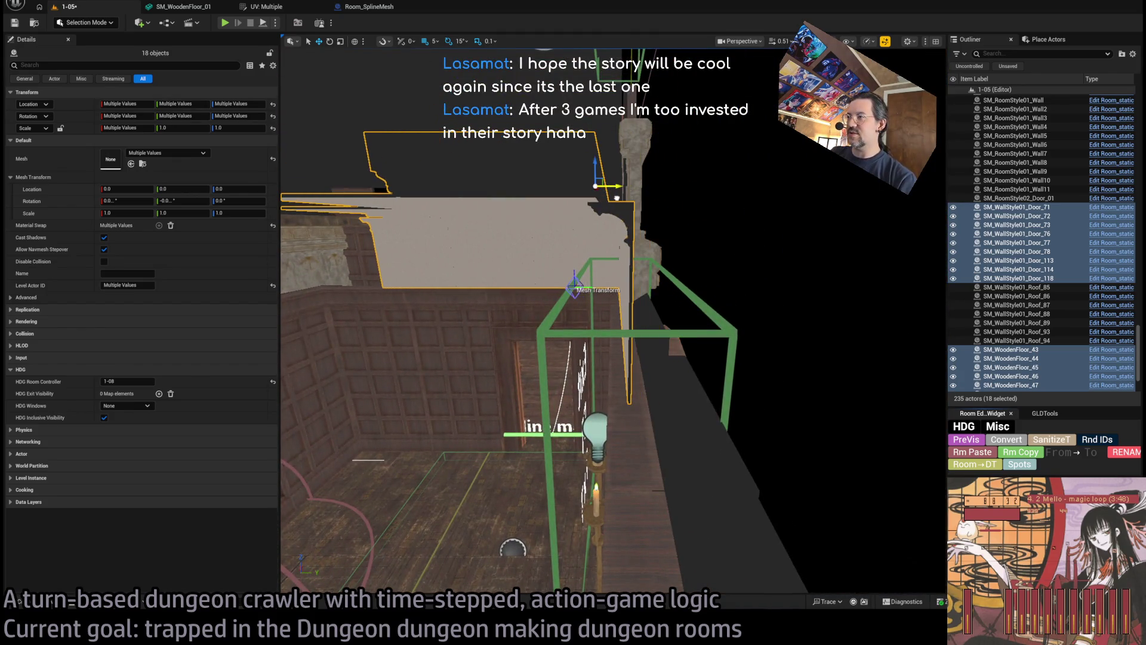
mouse_move(608, 245)
left_mouse_down()
mouse_move(825, 329)
mouse_move(681, 225)
mouse_move(716, 197)
mouse_move(687, 167)
mouse_move(758, 191)
mouse_move(788, 167)
mouse_move(779, 197)
mouse_move(684, 251)
mouse_move(686, 203)
left_mouse_up()
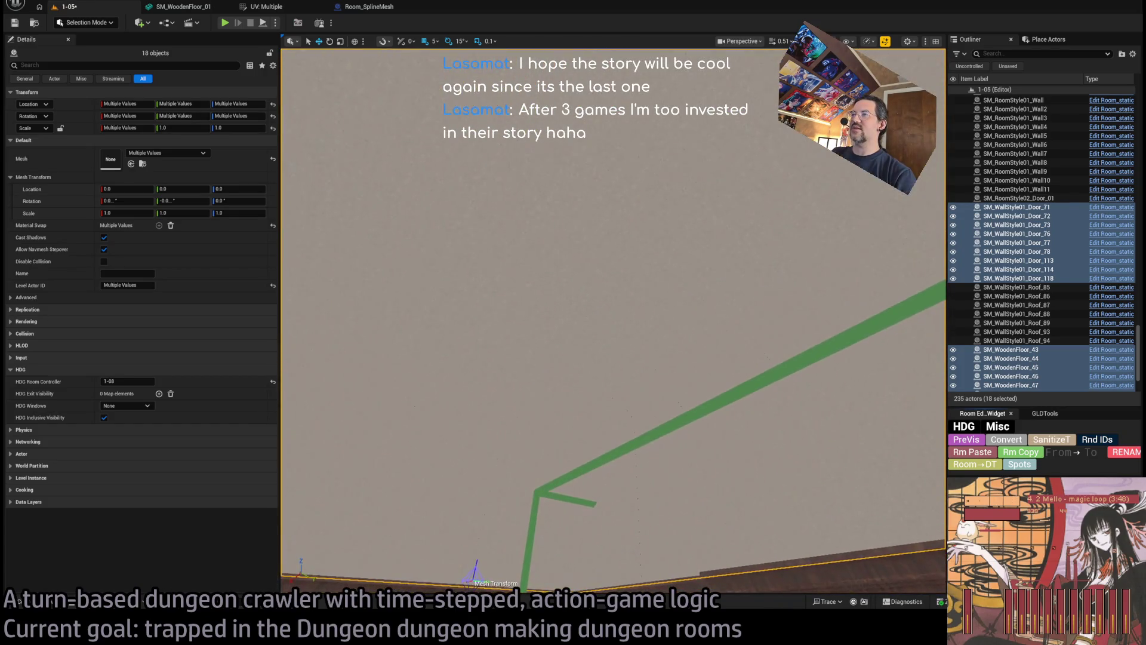
Lower the pasted ceiling pieces and shift them right onto the wood-panel wall tops.
mouse_move(642, 385)
left_mouse_down()
mouse_move(642, 400)
mouse_move(730, 460)
left_mouse_up()
left_click_drag(621, 350, 632, 360)
left_click_drag(692, 301, 369, 440)
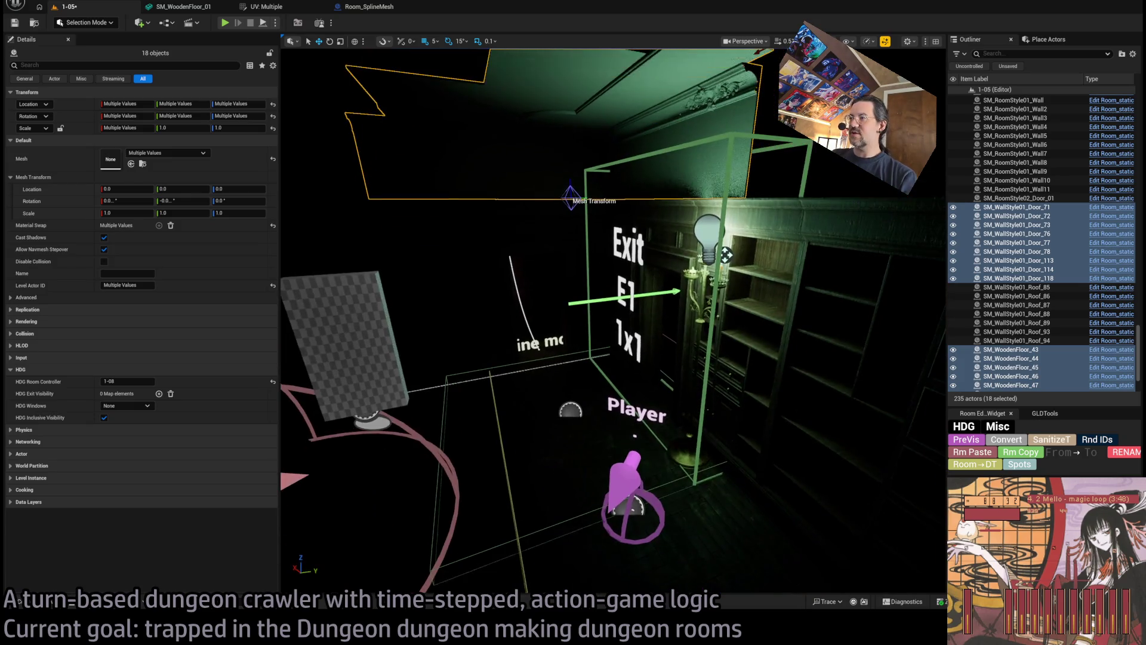
left_click(803, 316)
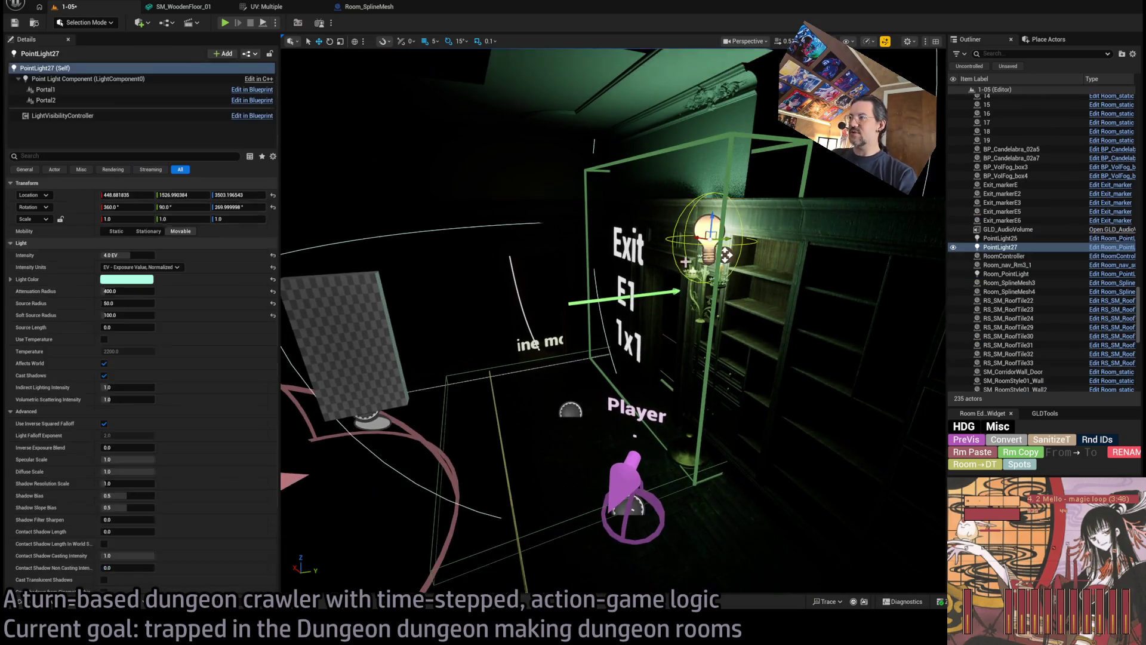
Duplicate the lamp's point light into the room at 7.75 EV, 1939.55 attenuation radius, white colour.
left_click_drag(784, 232, 614, 264)
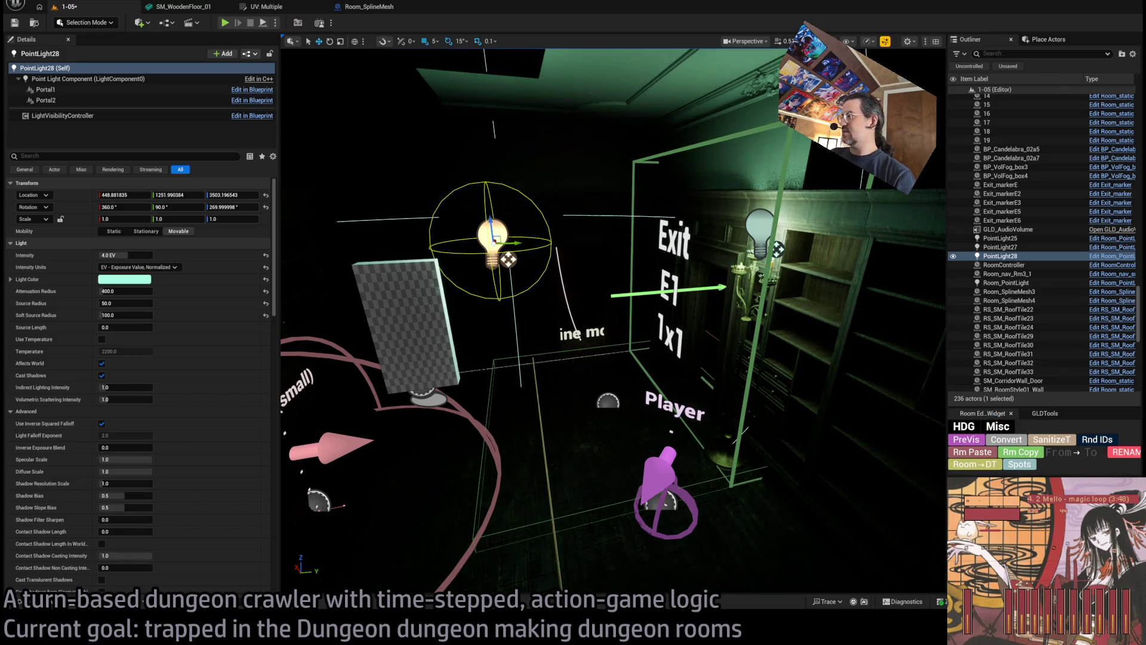
left_click_drag(131, 255, 167, 255)
left_click_drag(126, 291, 155, 291)
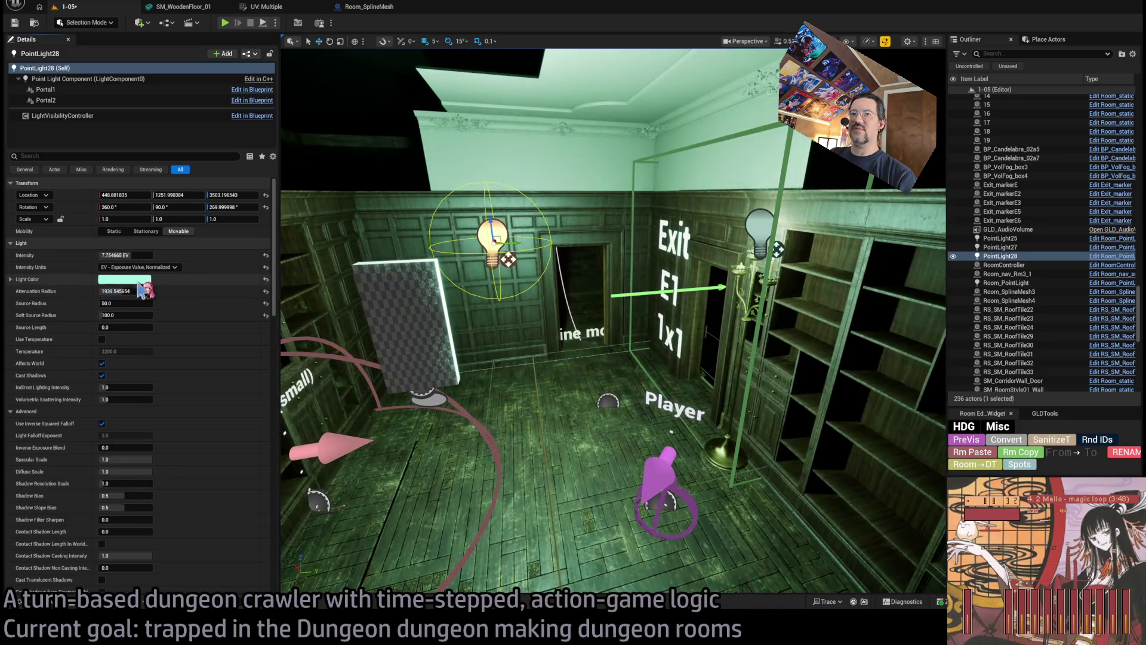
left_click(266, 279)
mouse_move(321, 525)
left_mouse_down()
mouse_move(325, 466)
mouse_move(325, 531)
left_mouse_up()
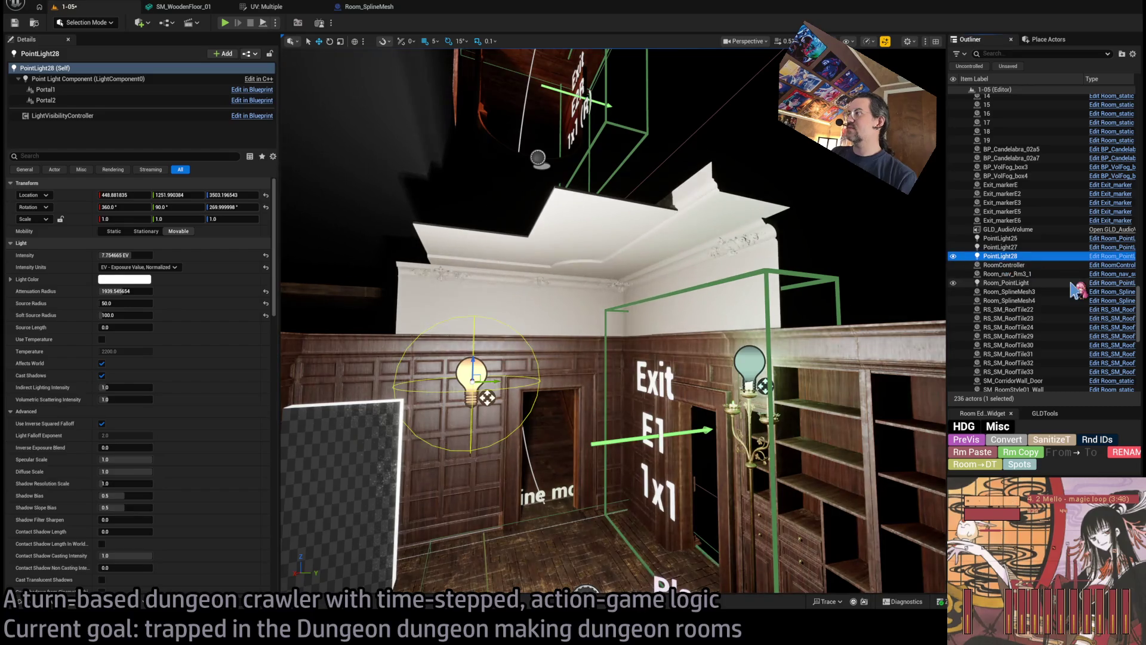
Rename the new light WORKLIGHT and set its source radius to 0.
left_click(1015, 257)
type("WORKLIGHT")
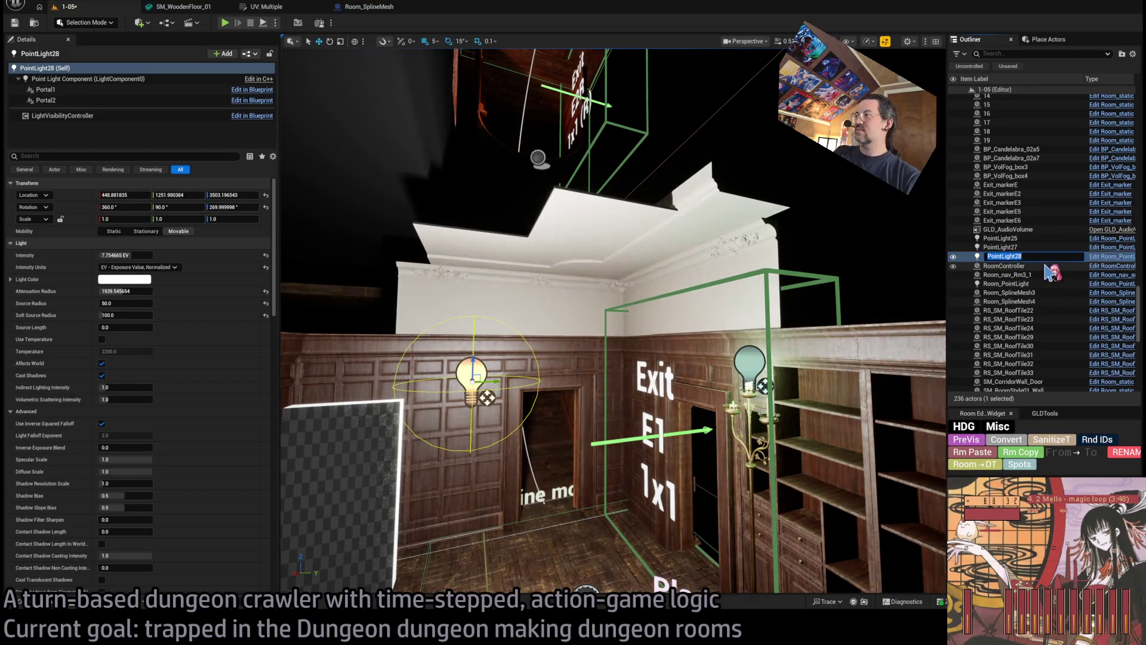
key("Return")
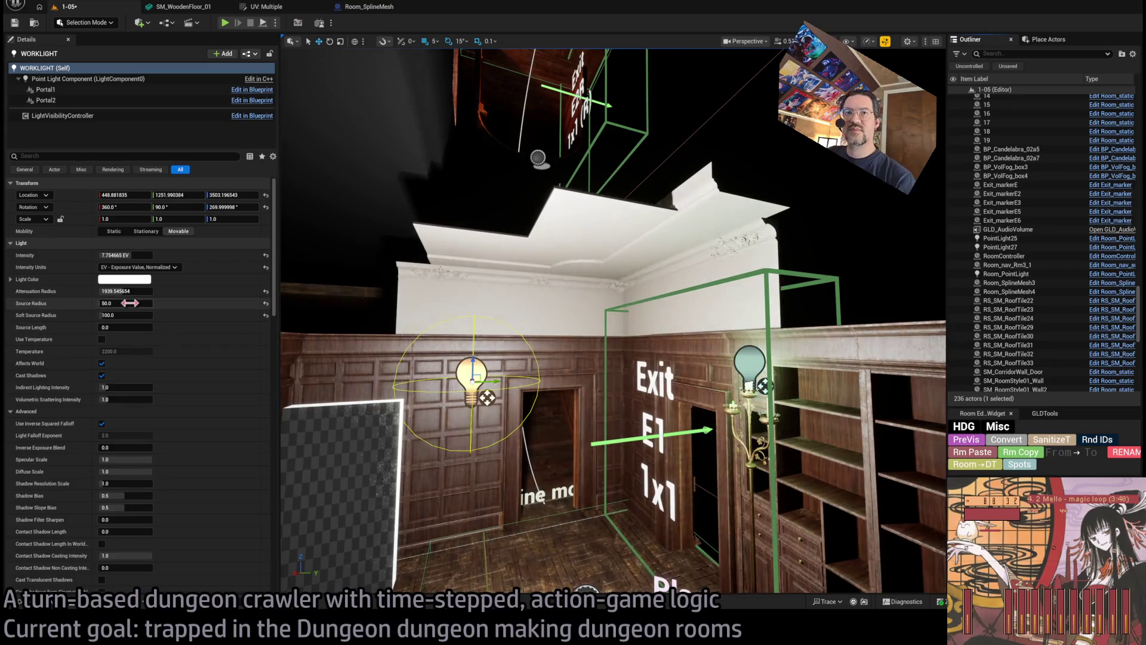
left_click_drag(127, 312, 100, 312)
left_click(266, 303)
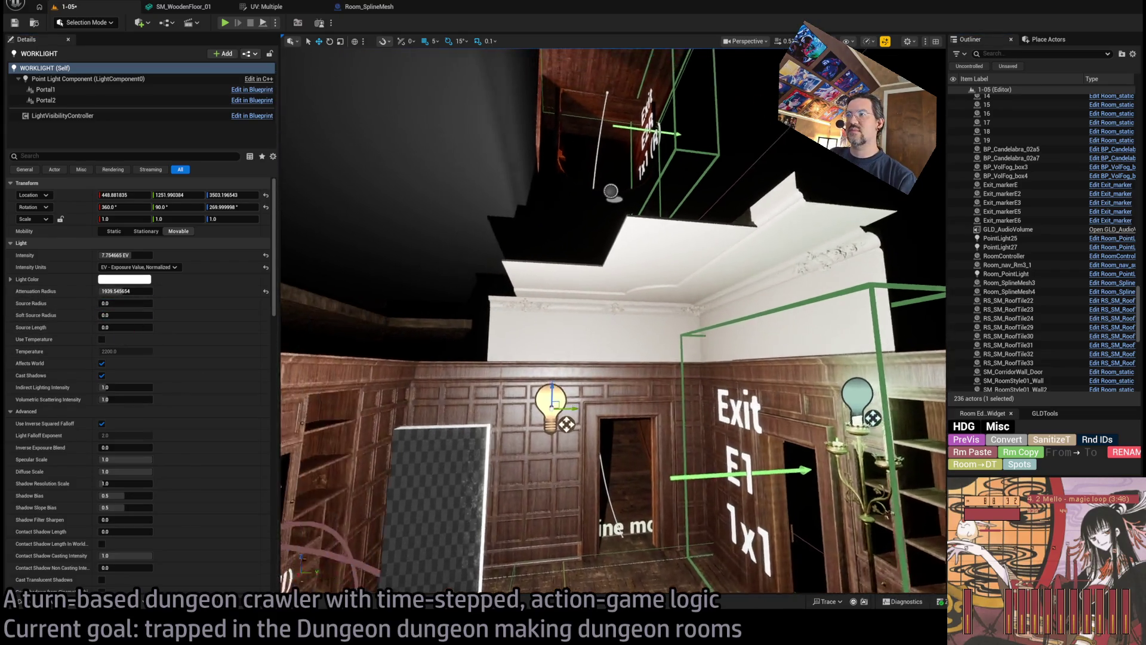
mouse_move(614, 322)
left_mouse_down()
mouse_move(613, 299)
mouse_move(620, 308)
left_mouse_up()
mouse_move(592, 392)
left_mouse_down()
mouse_move(590, 368)
mouse_move(592, 392)
left_mouse_up()
left_click(592, 392)
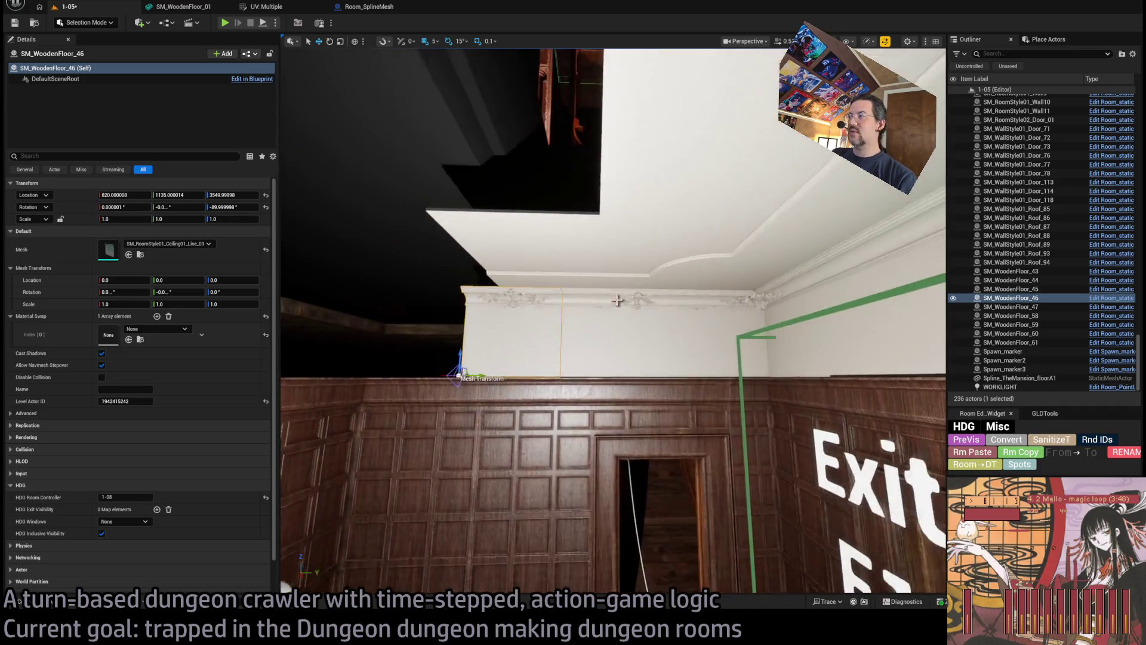
Duplicate the ceiling corner piece, rotate it to -105°, and move it into the wall corner.
left_click(723, 327)
key("e")
mouse_move(723, 328)
left_mouse_down()
mouse_move(680, 346)
mouse_move(389, 349)
left_mouse_up()
key("w")
left_click_drag(366, 349, 349, 379)
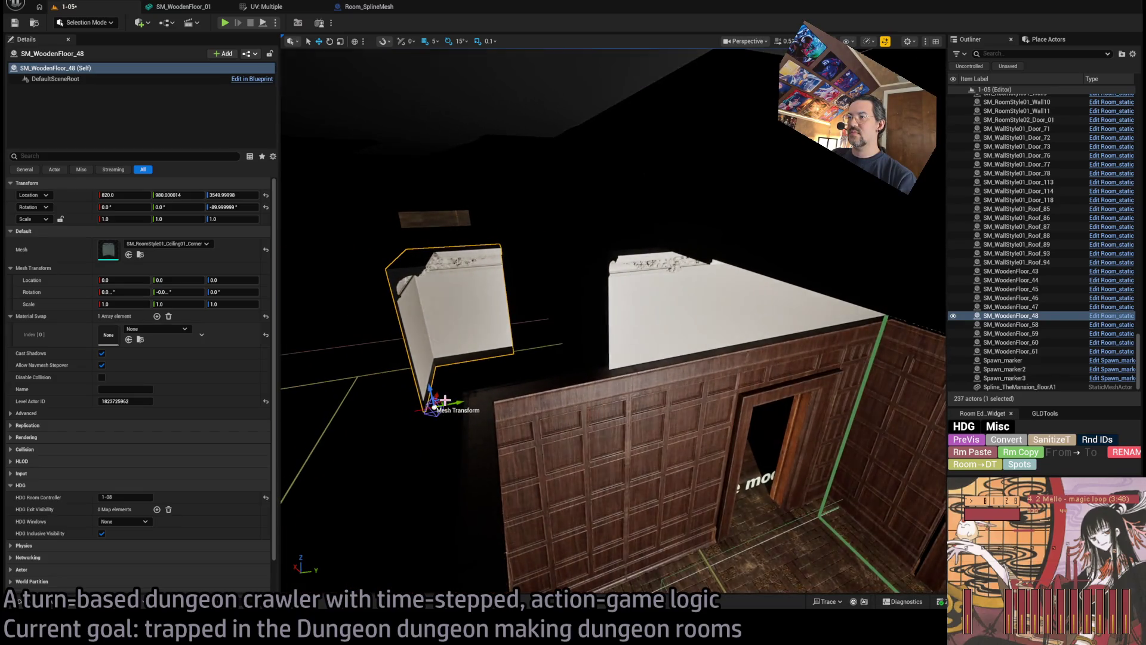
key("f")
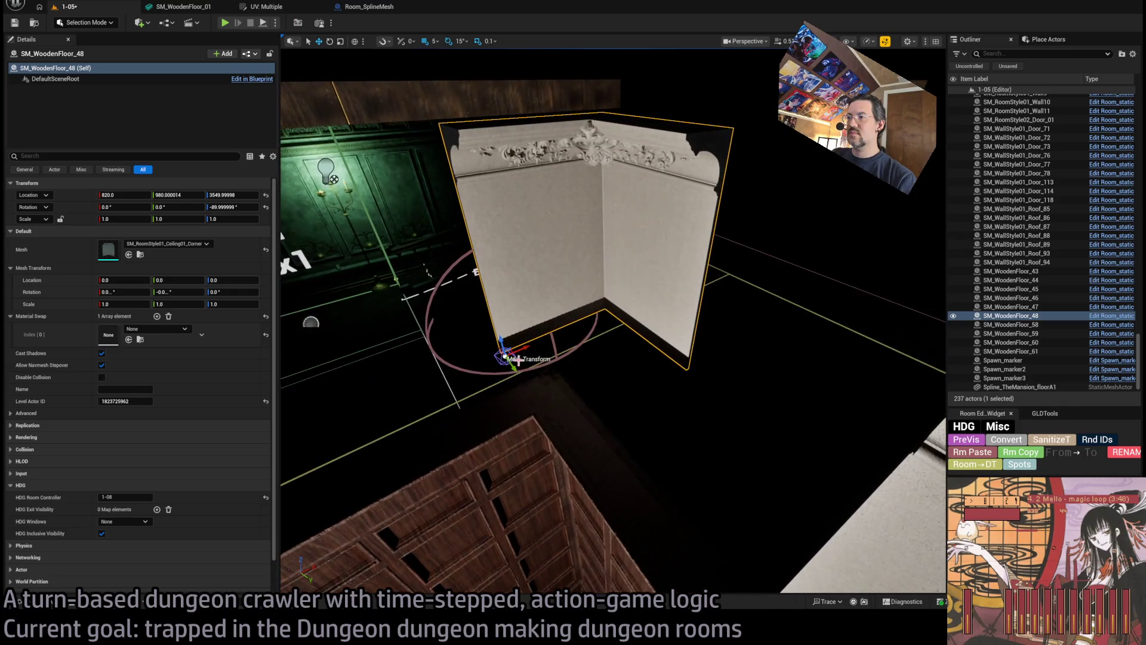
mouse_move(517, 359)
left_mouse_down()
mouse_move(384, 501)
mouse_move(282, 586)
left_mouse_up()
key("f")
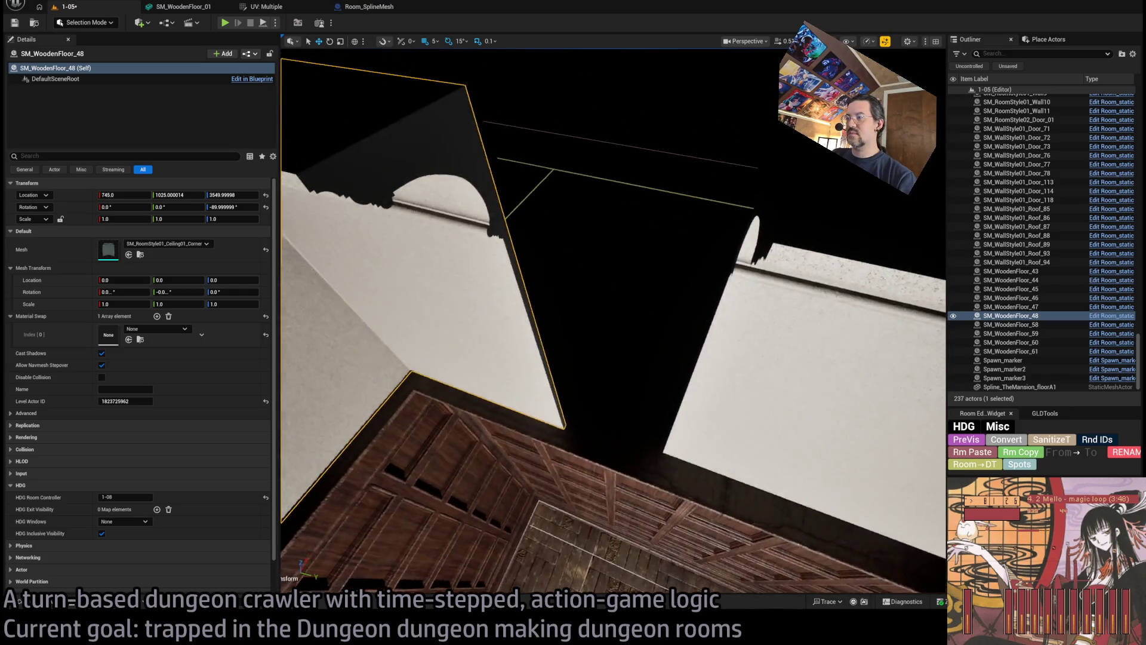
mouse_move(391, 391)
left_mouse_down()
mouse_move(382, 395)
mouse_move(604, 345)
left_mouse_up()
Copy upper-wall section SM_WoodenFloor_47 into the molding gap and set its Scale X to 0.65.
left_click(592, 354)
left_click(592, 354)
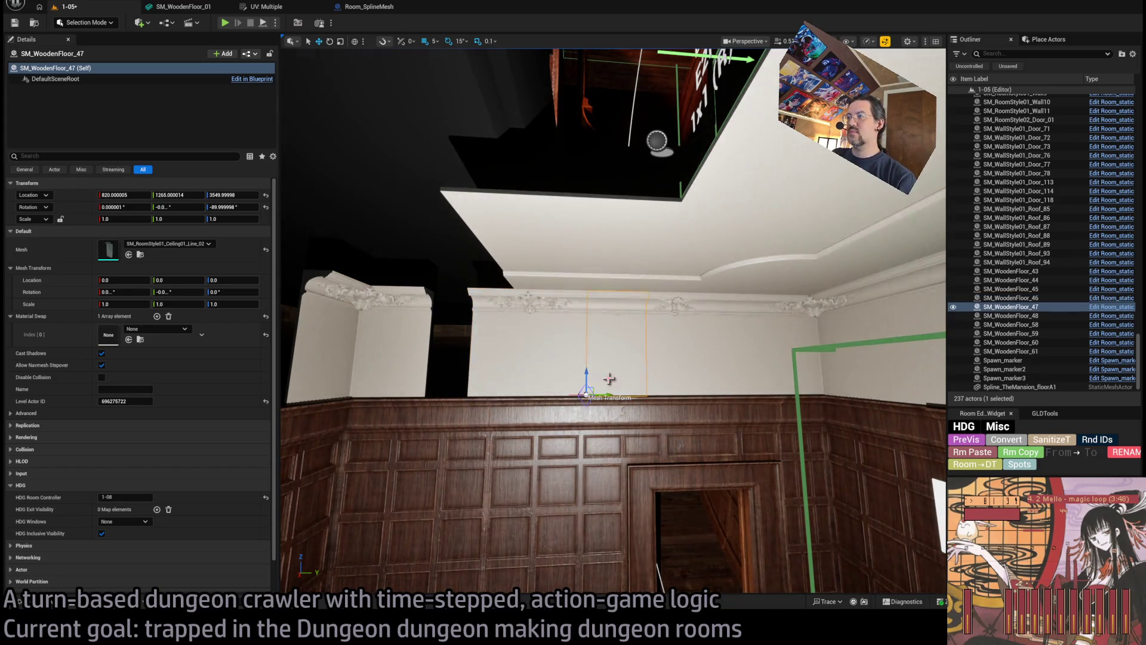
left_click_drag(597, 389, 418, 396, "alt")
key("r")
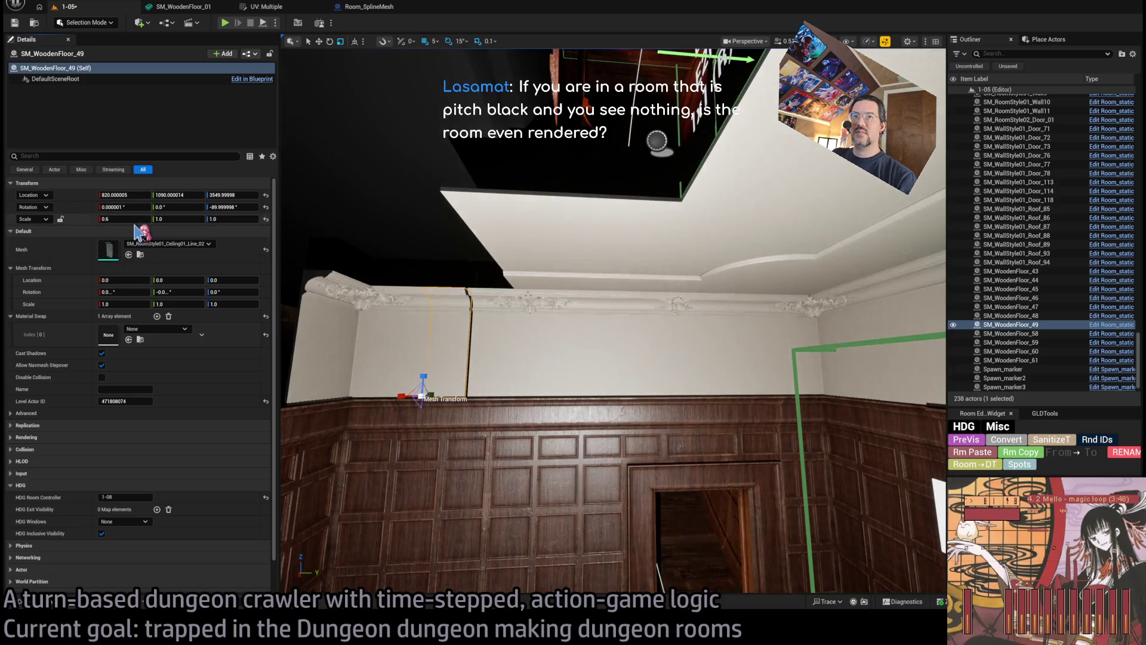
left_click(125, 218)
right_click(383, 305)
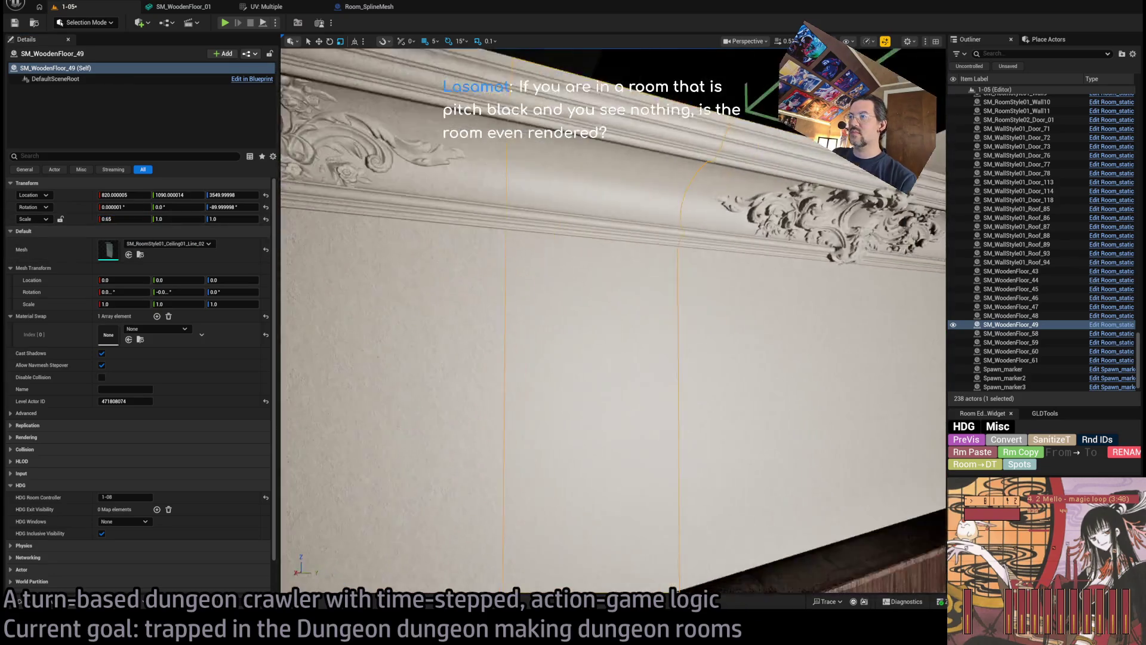
key("s")
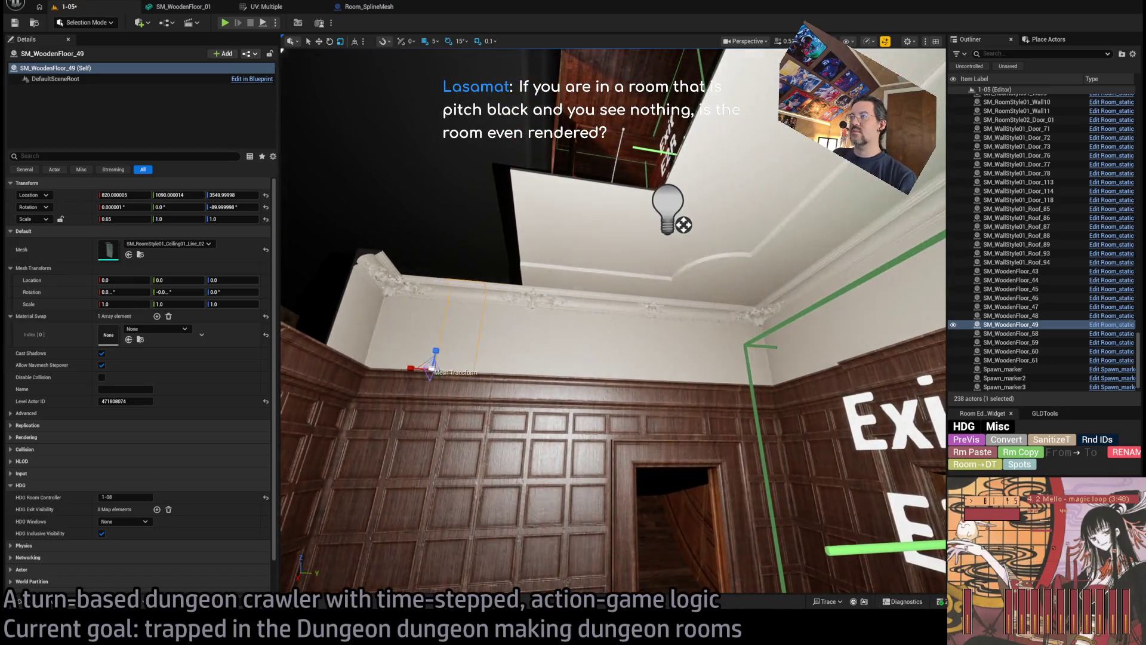
Duplicate the cornice piece near the ceiling, rotated to -180°.
left_click(699, 300)
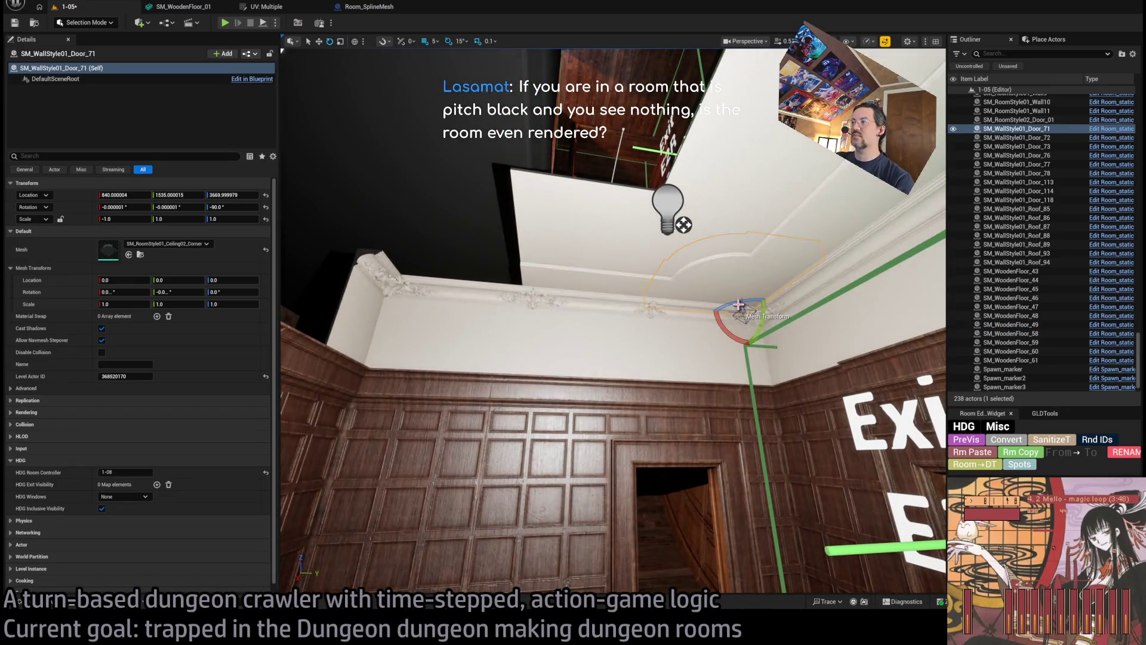
mouse_move(719, 316)
left_mouse_down()
mouse_move(408, 286)
mouse_move(424, 281)
mouse_move(425, 227)
left_mouse_up()
key("w")
left_click(619, 302)
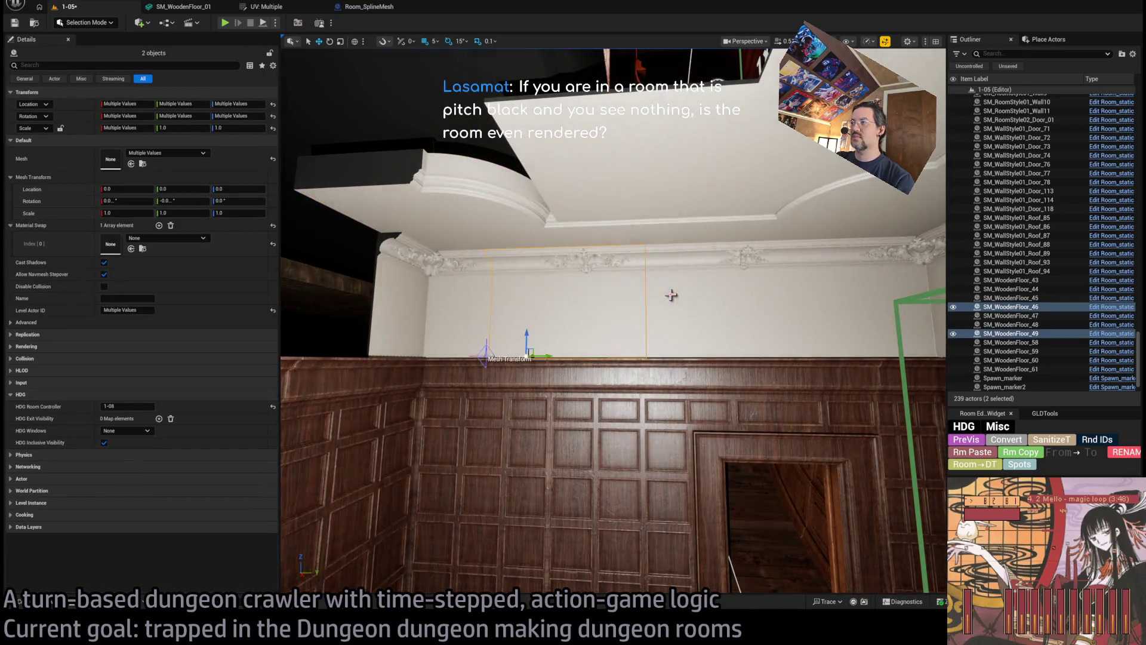
Copy the five white molded wall sections, turned onto the bookshelf wall, and slide them along it.
left_click_drag(819, 299, 819, 310)
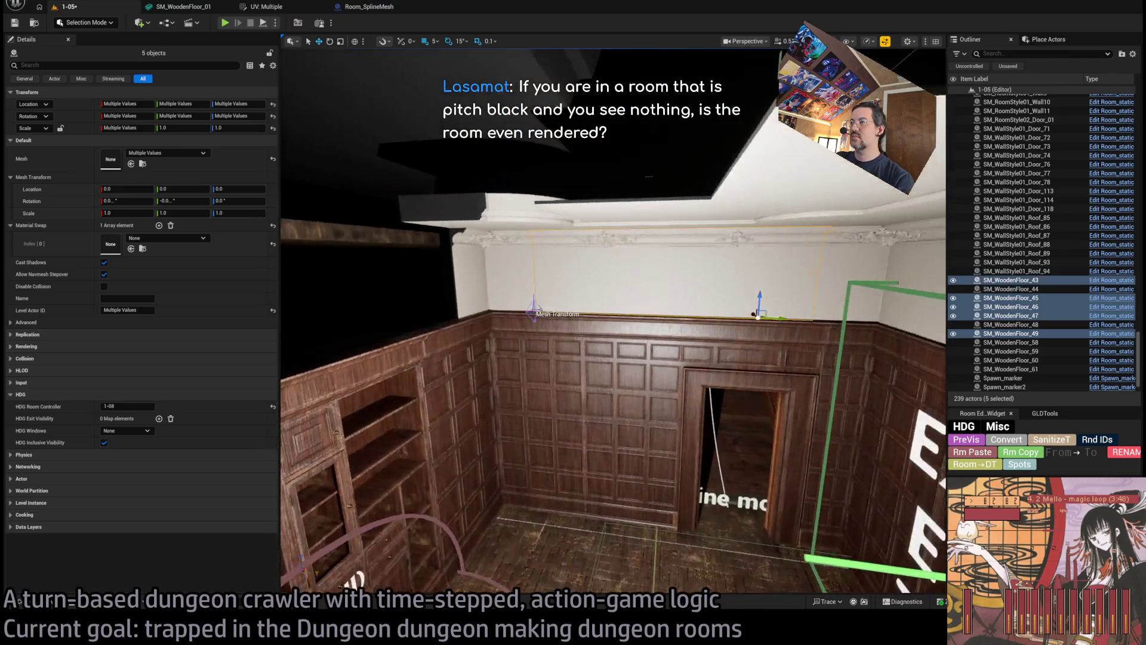
left_click_drag(743, 327, 485, 321)
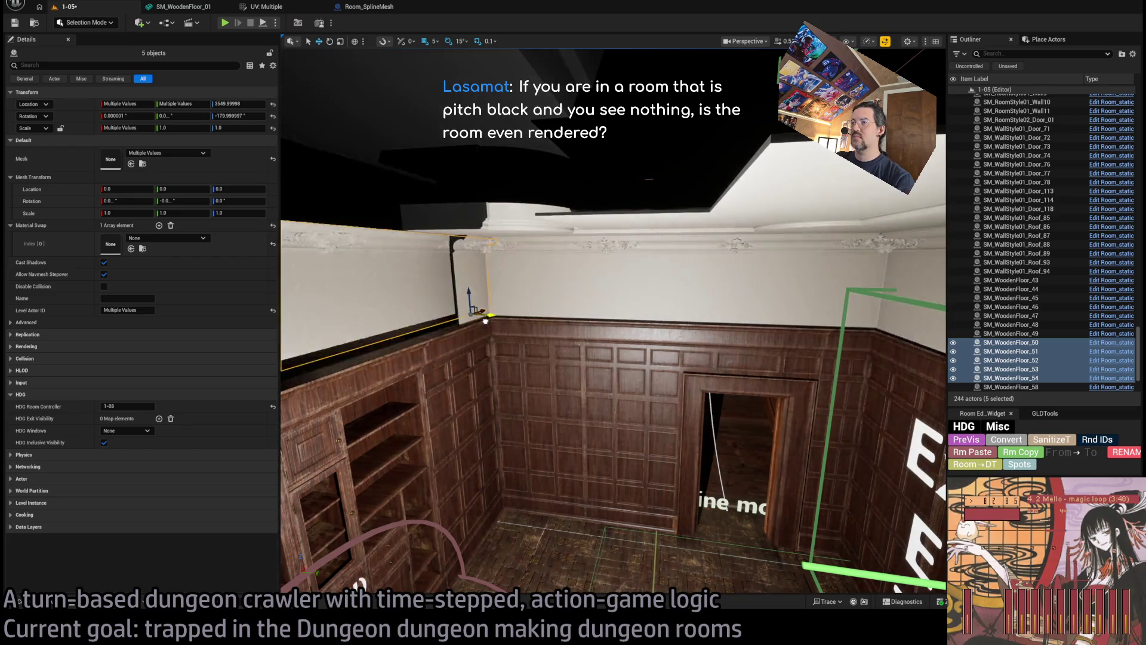
key("f")
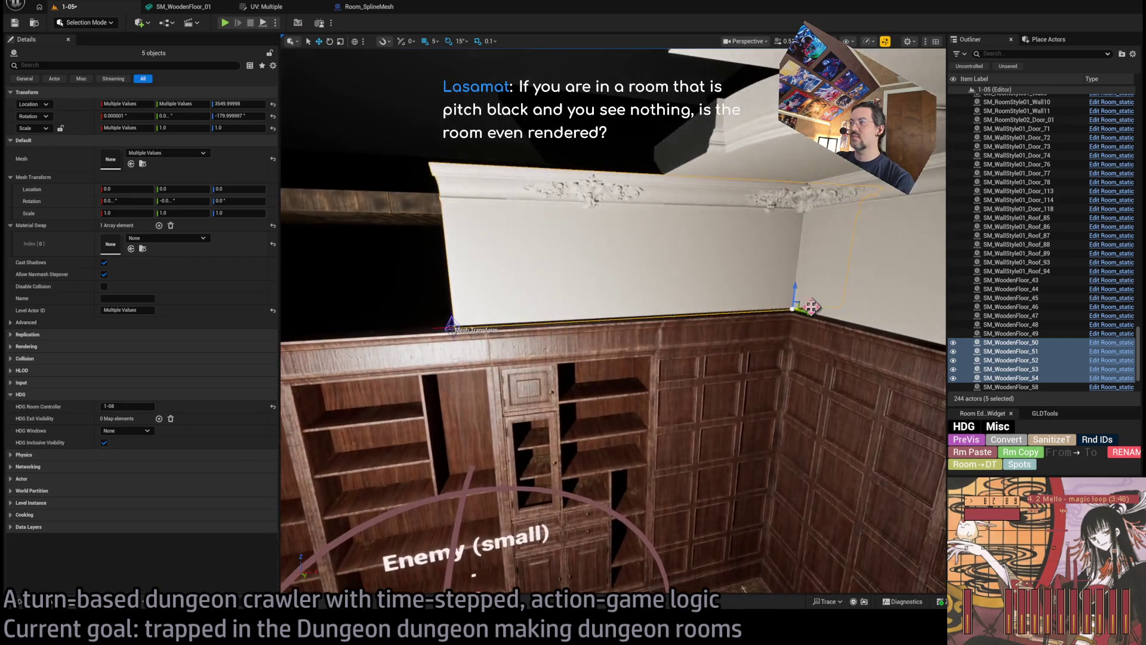
left_click_drag(811, 306, 631, 323)
mouse_move(474, 575)
left_mouse_down()
mouse_move(393, 582)
mouse_move(379, 546)
left_mouse_up()
Scale one copied section to 0.65 width and shift it left along the wall.
left_click(546, 274)
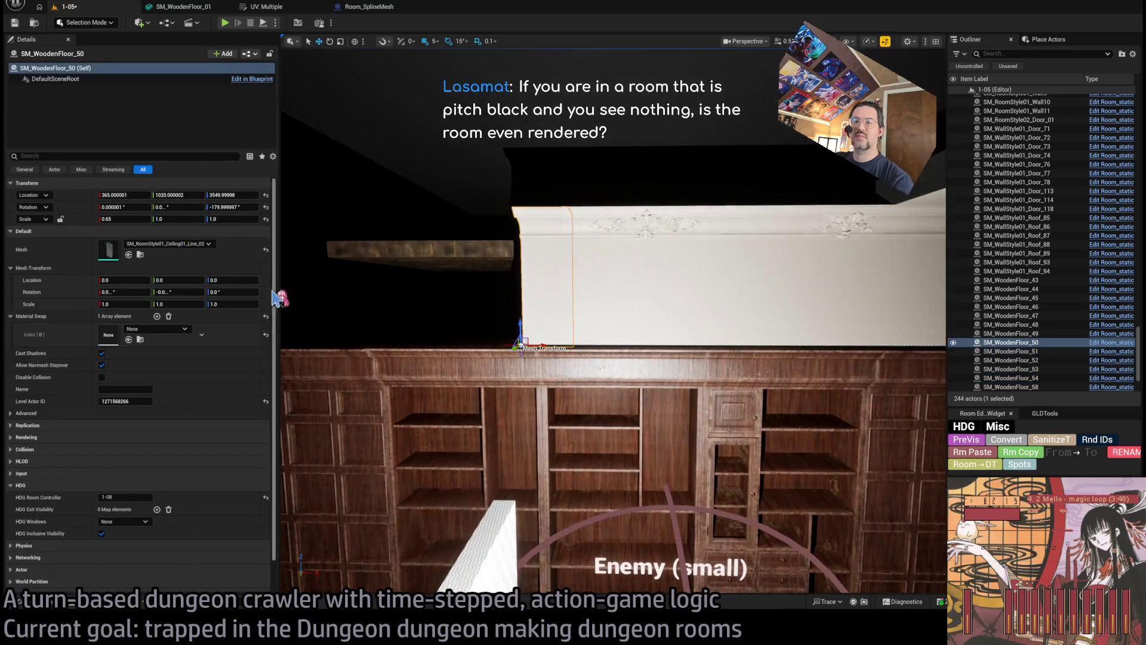
left_click_drag(133, 223, 110, 222)
mouse_move(545, 342)
left_mouse_down()
mouse_move(481, 349)
mouse_move(594, 382)
left_mouse_up()
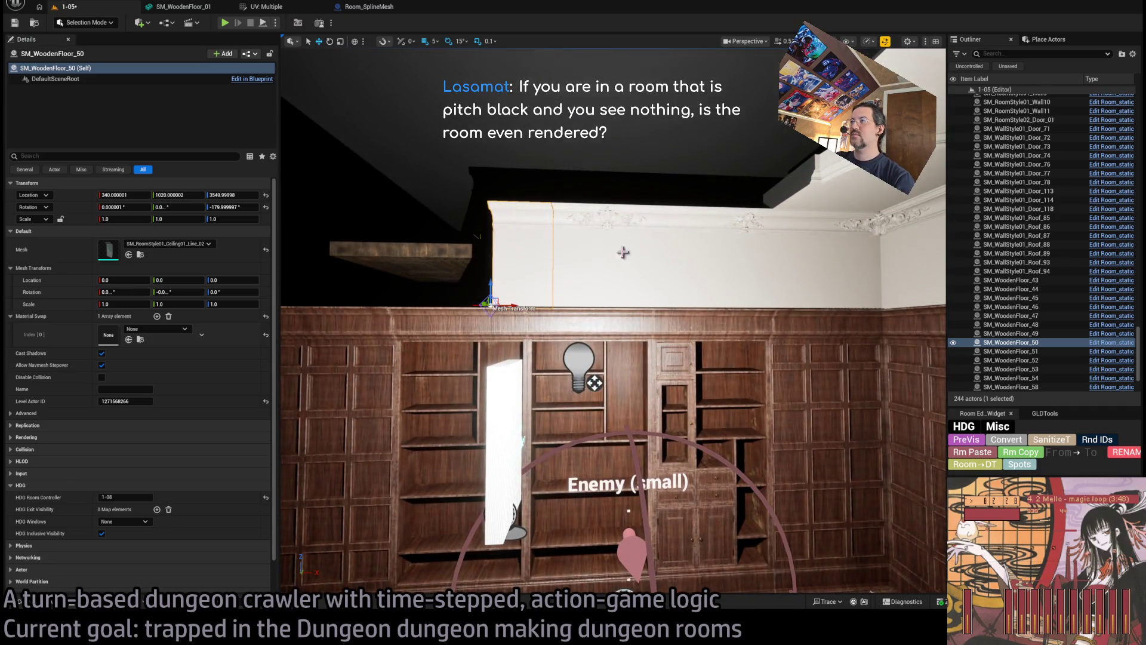
Copy sections 50–52 further left along the wall, undoing one unneeded copy.
left_click(621, 251, "ctrl")
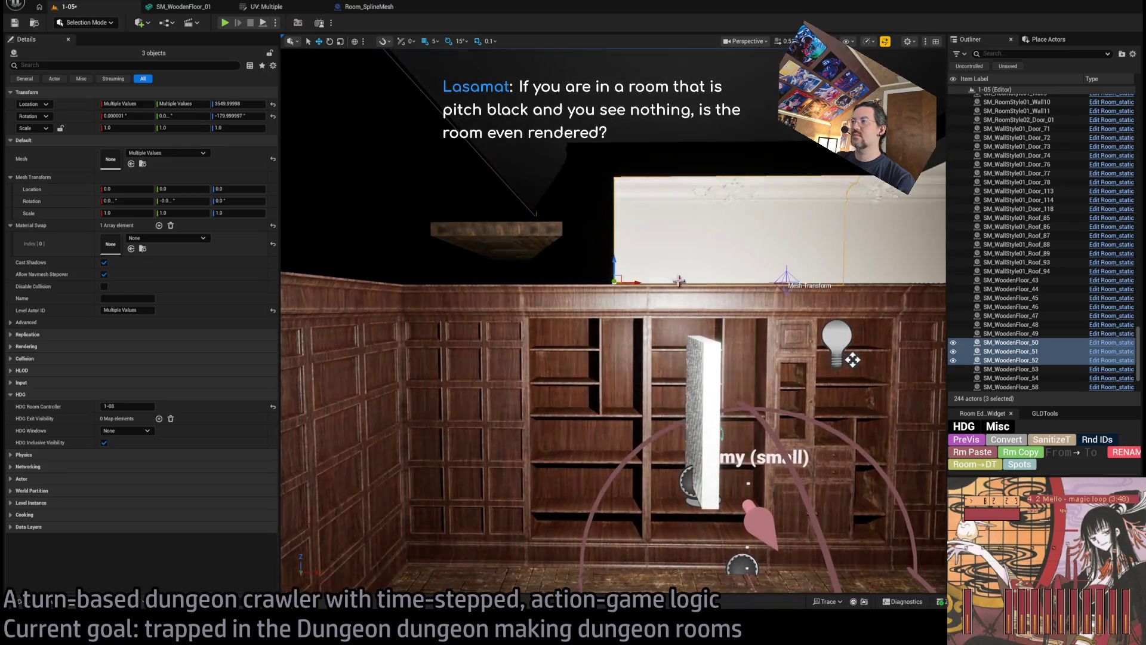
left_click_drag(636, 281, 414, 278, "alt")
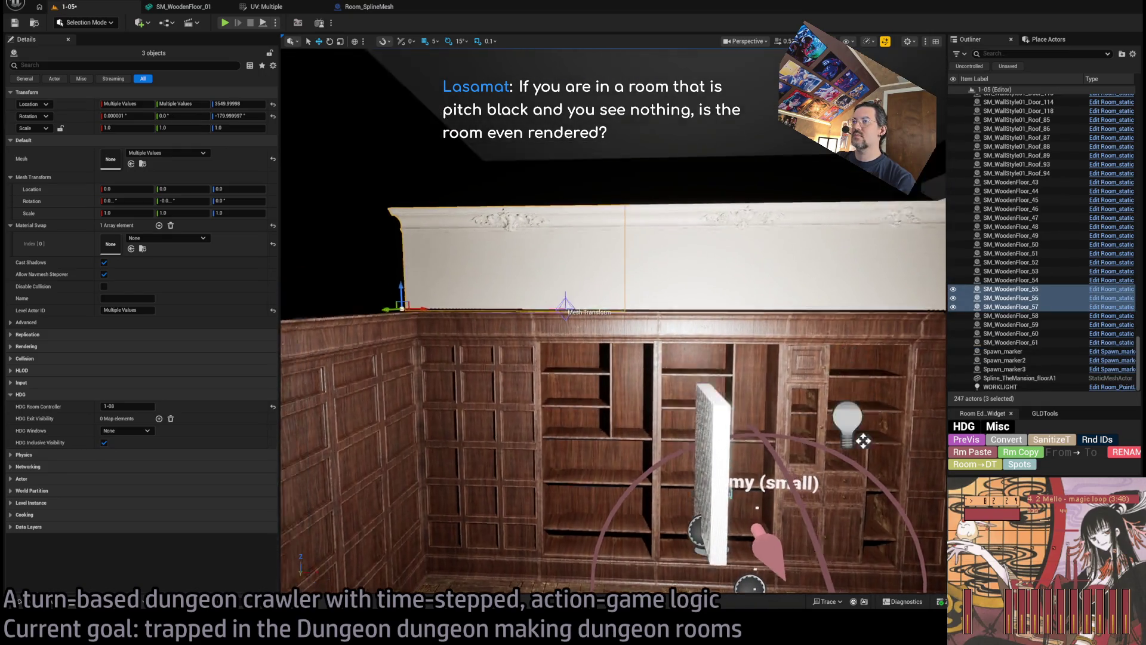
key("ctrl+z")
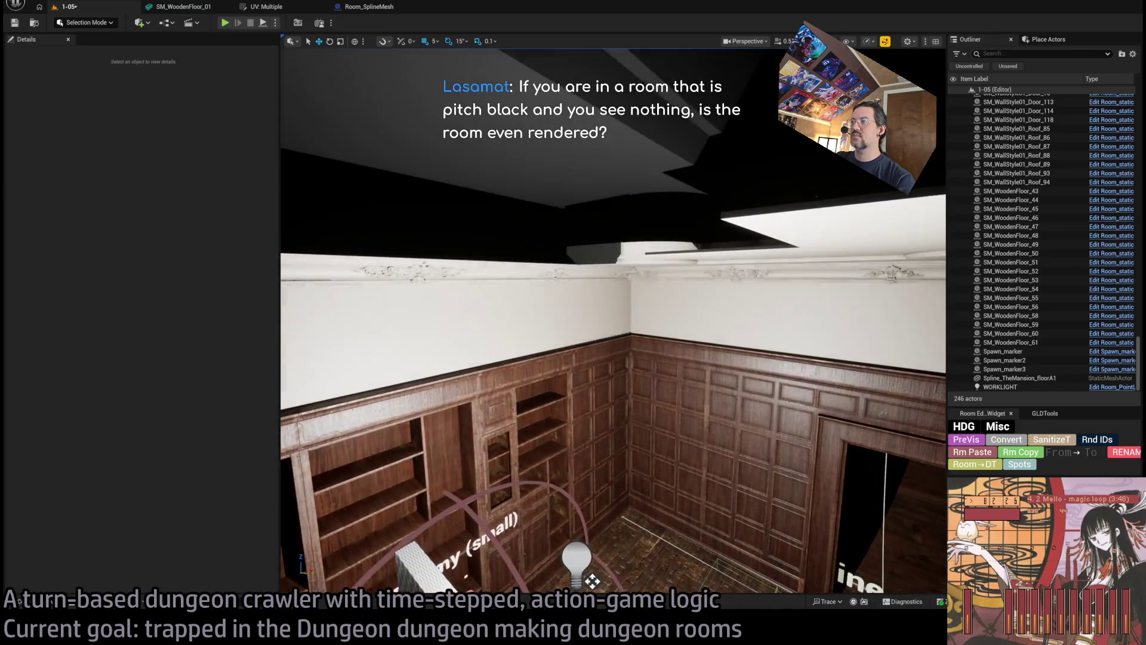
Copy the ceiling corner piece turned a quarter turn (-90°) and check it beside SM_WoodenFloor_56.
left_click(634, 350)
left_click_drag(624, 335, 566, 338, "alt")
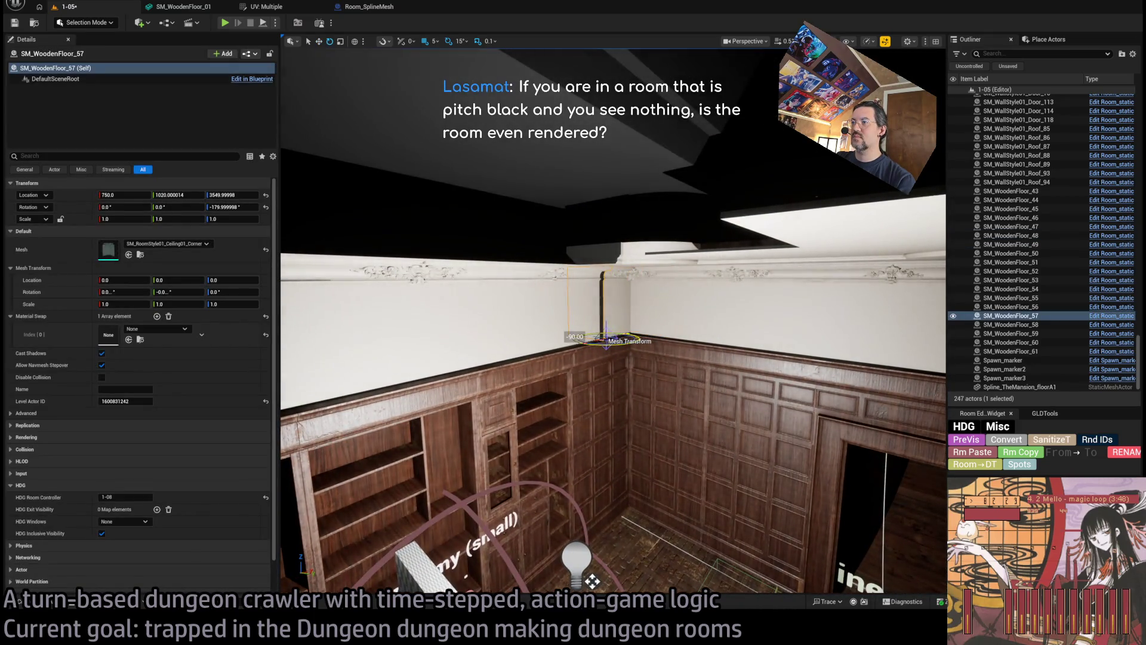
left_click_drag(592, 580, 585, 594)
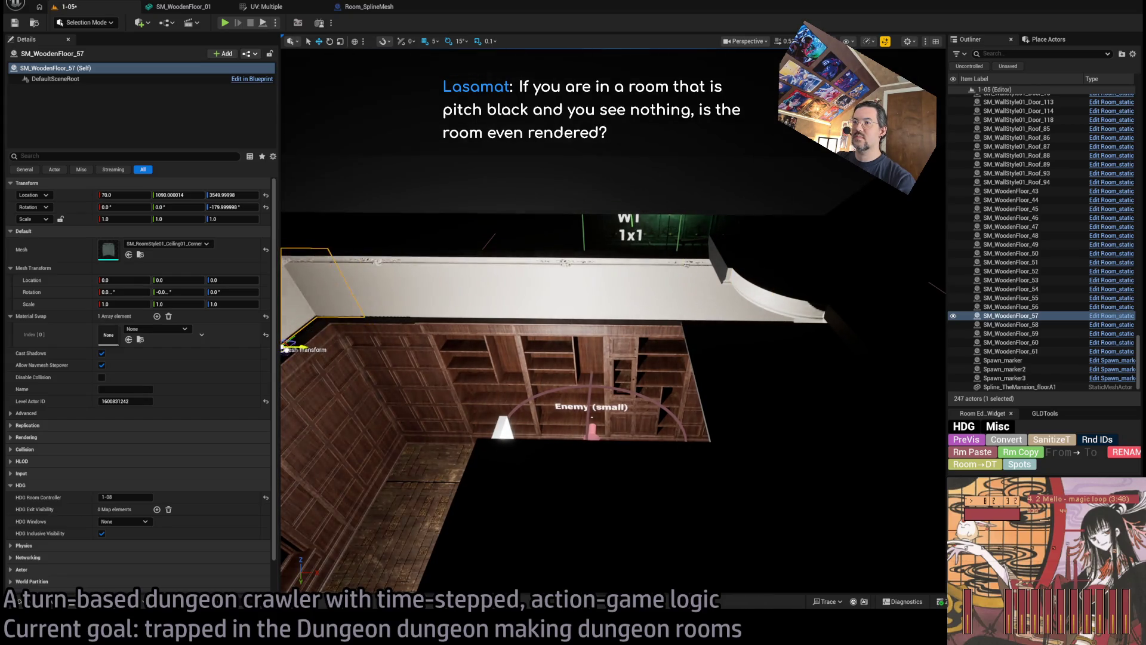
left_click_drag(585, 594, 591, 573)
mouse_move(497, 453)
left_mouse_down()
mouse_move(497, 436)
mouse_move(497, 453)
left_mouse_up()
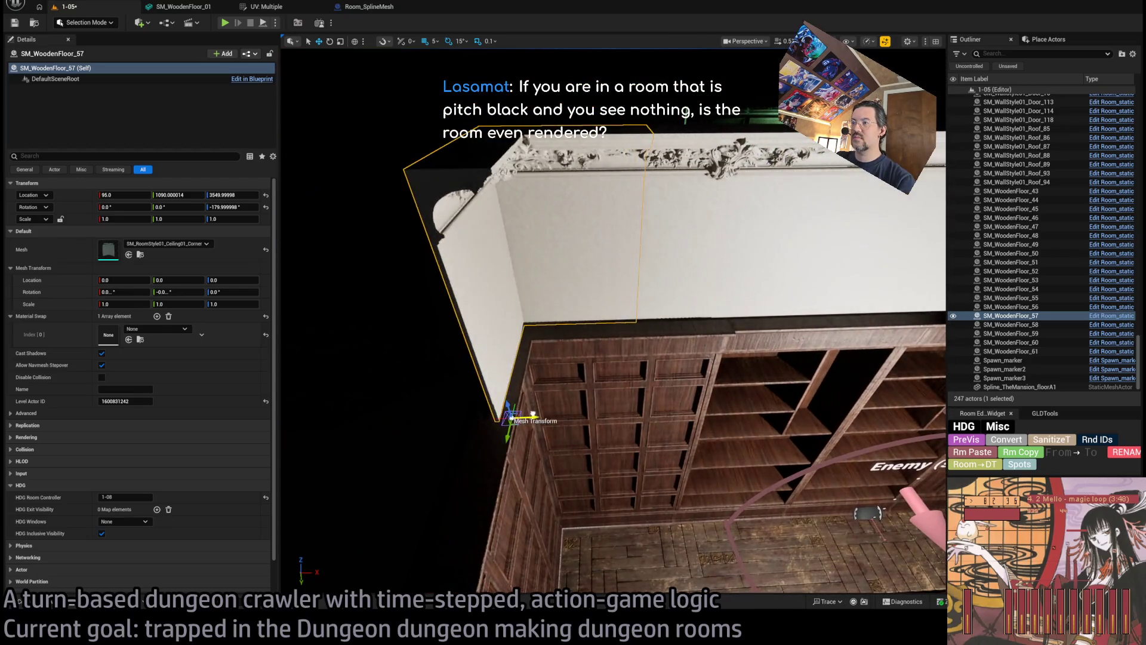
mouse_move(522, 416)
left_mouse_down()
mouse_move(523, 382)
mouse_move(495, 346)
mouse_move(493, 250)
mouse_move(493, 304)
mouse_move(504, 314)
left_mouse_up()
left_click(496, 361)
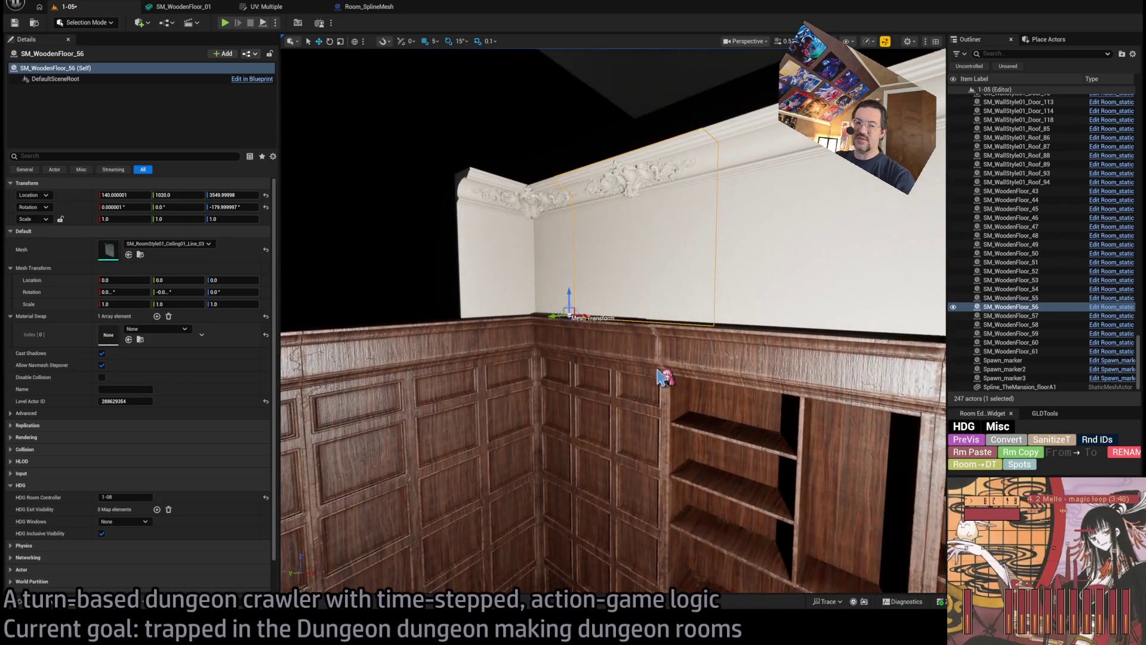
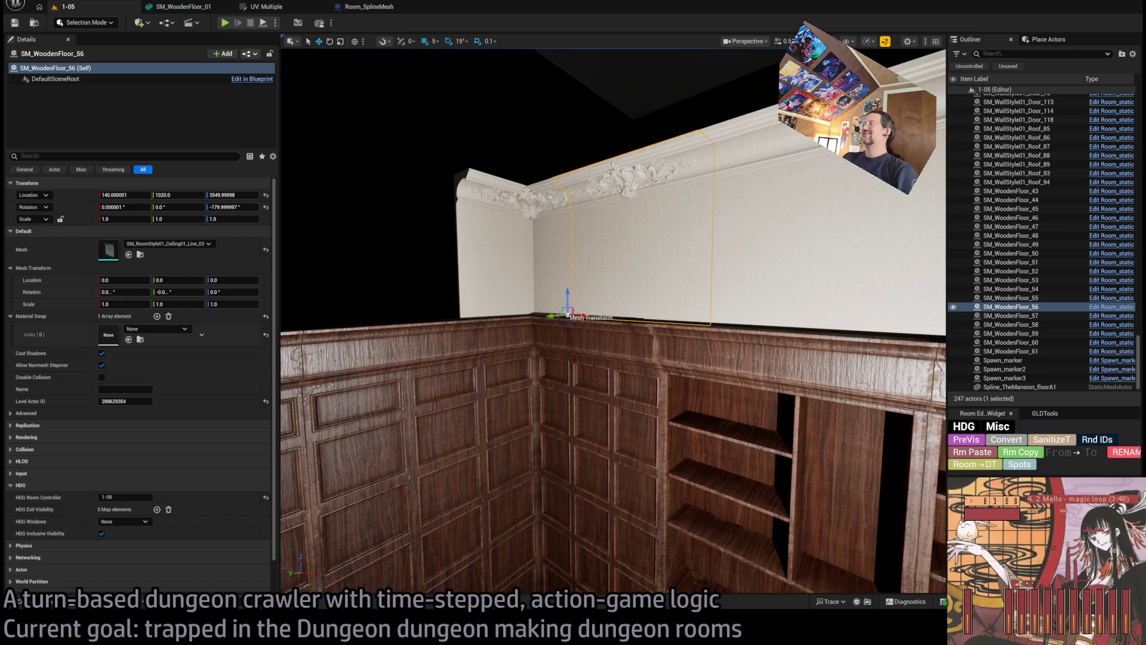
Duplicate cornice pieces SM_WoodenFloor_56, 50 and 51 rotated 90° and place the copies along the left wall top.
mouse_move(568, 313)
left_mouse_down()
mouse_move(597, 298)
mouse_move(550, 289)
mouse_move(646, 305)
mouse_move(626, 258)
mouse_move(579, 298)
left_mouse_up()
left_click(531, 309, "ctrl")
left_click(647, 311, "ctrl")
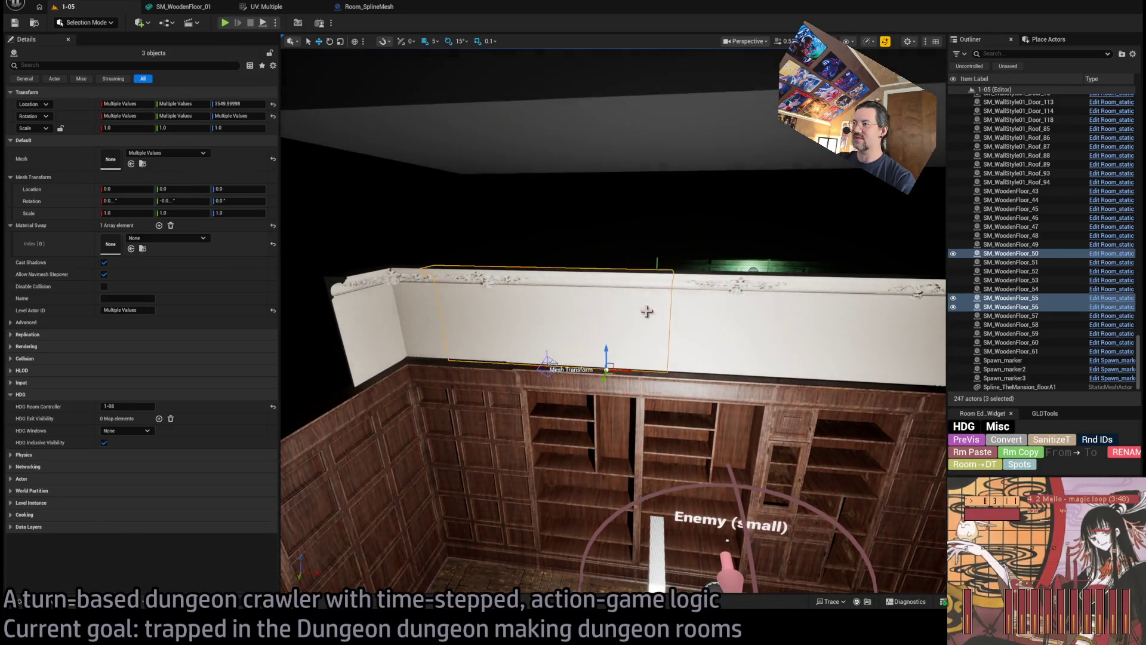
left_click(690, 349, "ctrl")
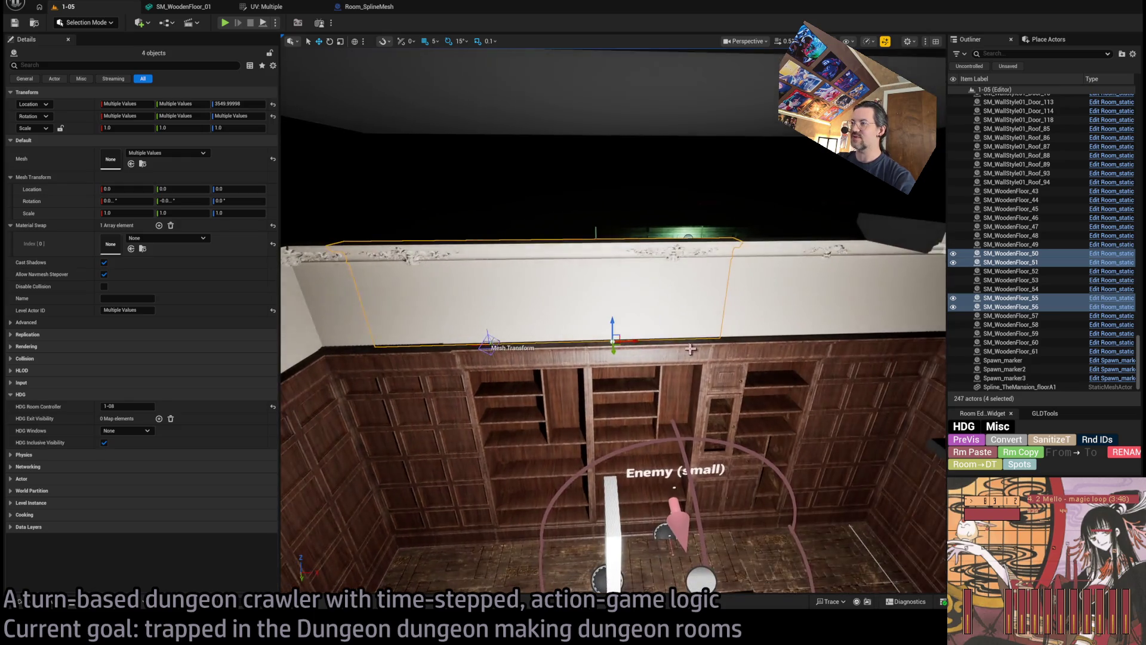
left_click_drag(624, 359, 600, 412)
mouse_move(745, 399)
left_mouse_down()
mouse_move(385, 330)
mouse_move(454, 298)
mouse_move(821, 218)
mouse_move(821, 251)
left_mouse_up()
Duplicate corner piece SM_WoodenFloor_57 at 90° and move the copy into the new wall corner.
left_click(821, 218)
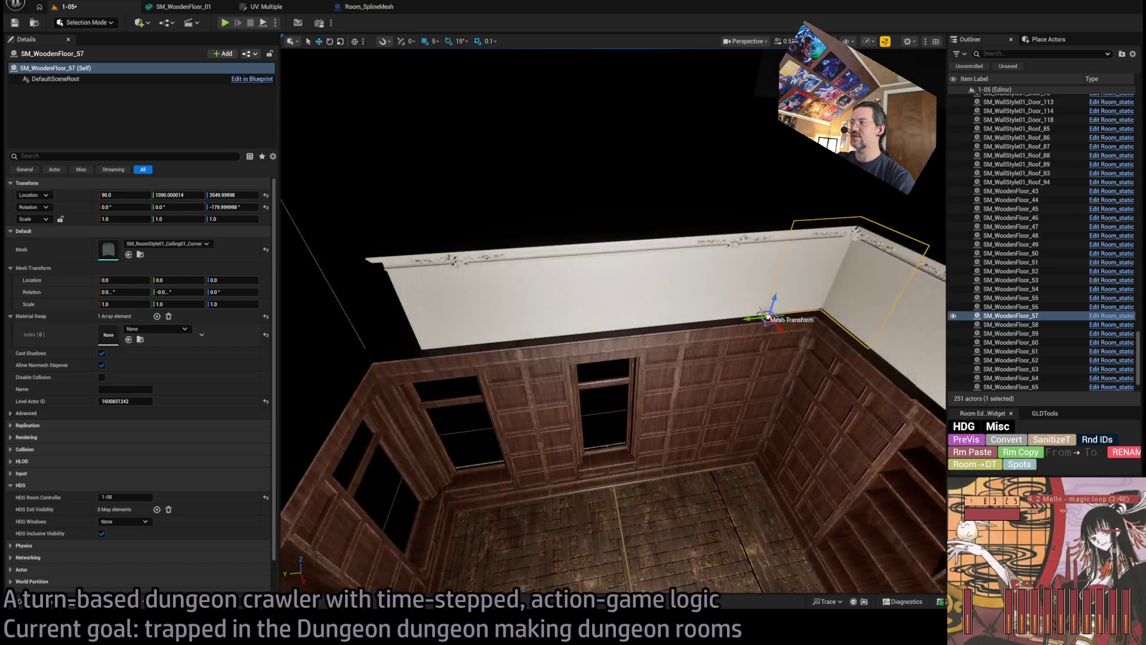
mouse_move(766, 337)
left_mouse_down()
mouse_move(792, 339)
mouse_move(779, 362)
left_mouse_up()
key("w")
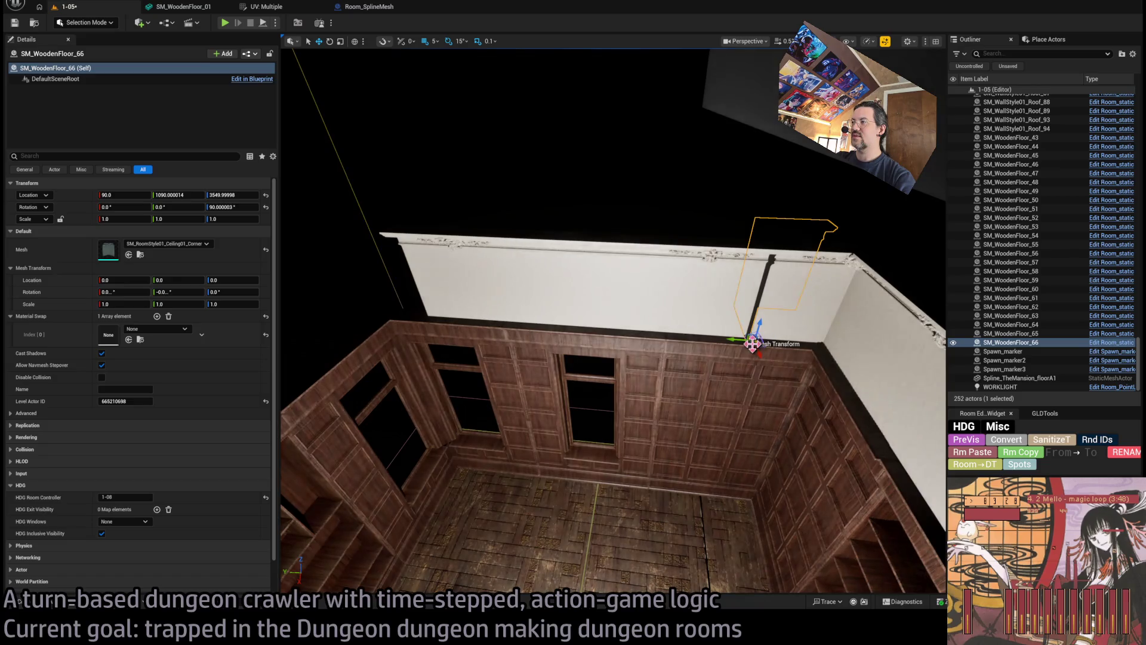
mouse_move(315, 341)
left_mouse_down()
mouse_move(318, 352)
mouse_move(512, 391)
left_mouse_up()
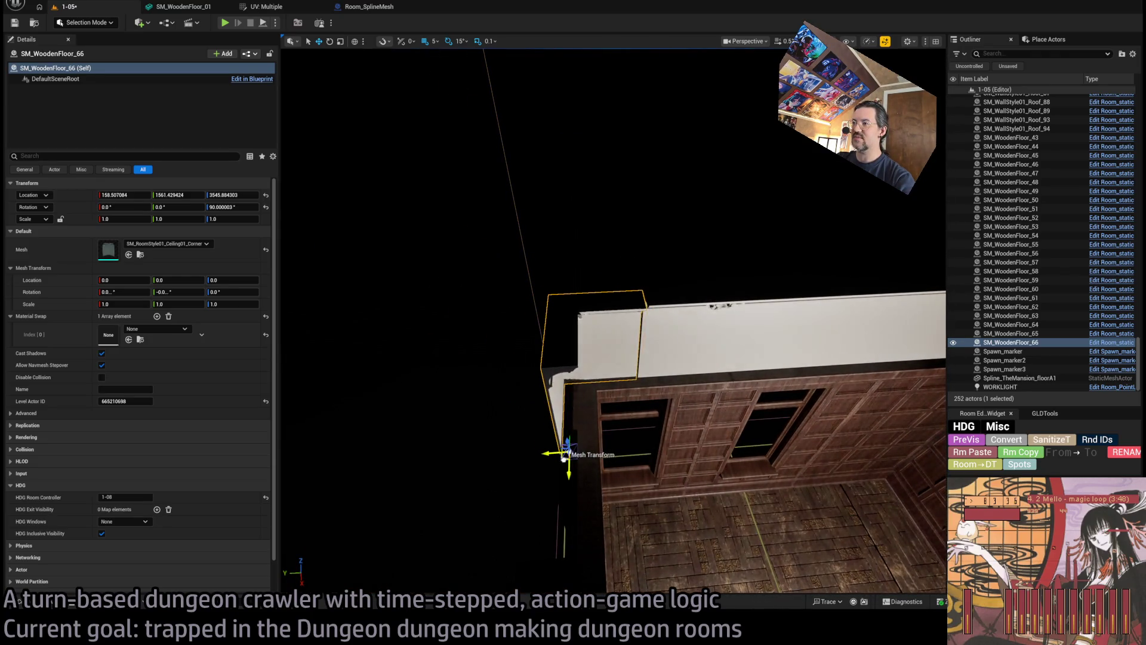
key("f")
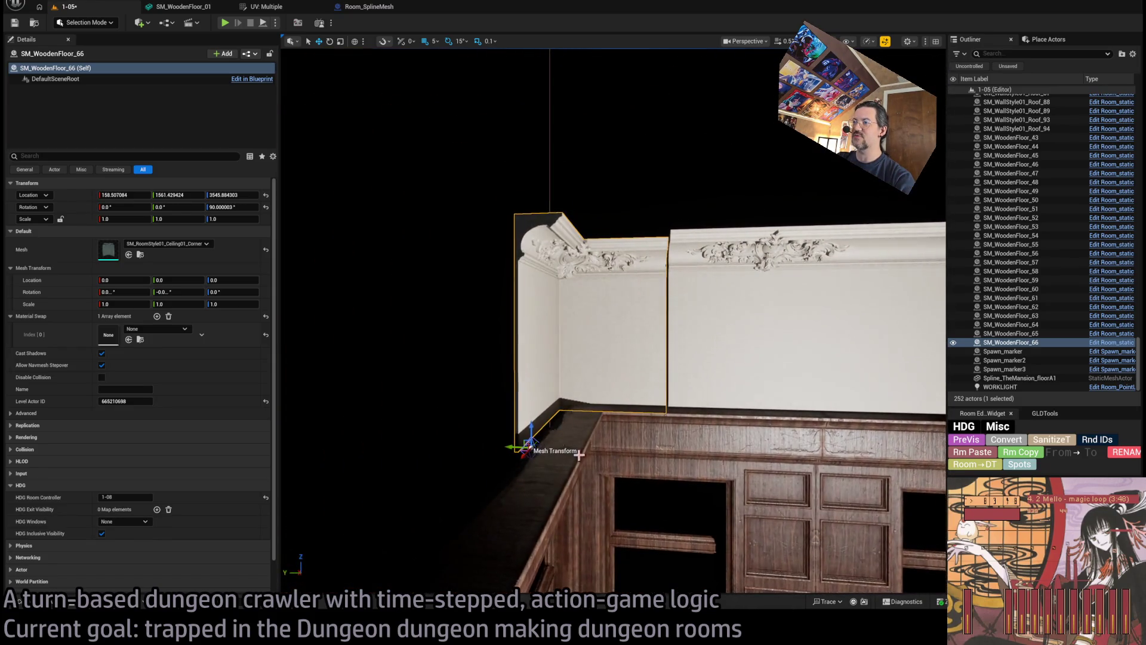
mouse_move(615, 334)
left_mouse_down()
mouse_move(639, 310)
mouse_move(597, 424)
left_mouse_up()
left_click_drag(619, 385, 615, 358)
Delete surplus piece SM_WoodenFloor_62 and shift SM_WoodenFloor_63 to close the gap.
left_click(613, 355)
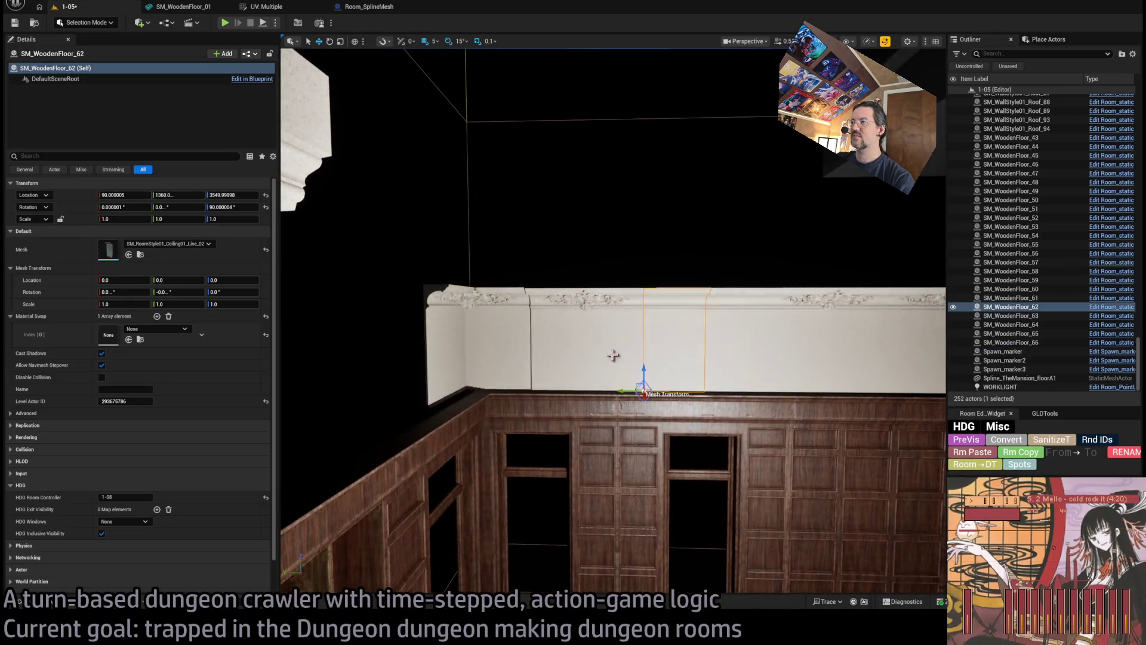
key("Delete")
left_click(624, 353)
mouse_move(524, 392)
left_mouse_down()
mouse_move(533, 390)
mouse_move(514, 359)
mouse_move(528, 354)
left_mouse_up()
Restore the earlier cornice selection and add SM_WoodenFloor_55 and SM_WoodenFloor_48 to it.
left_click(498, 364)
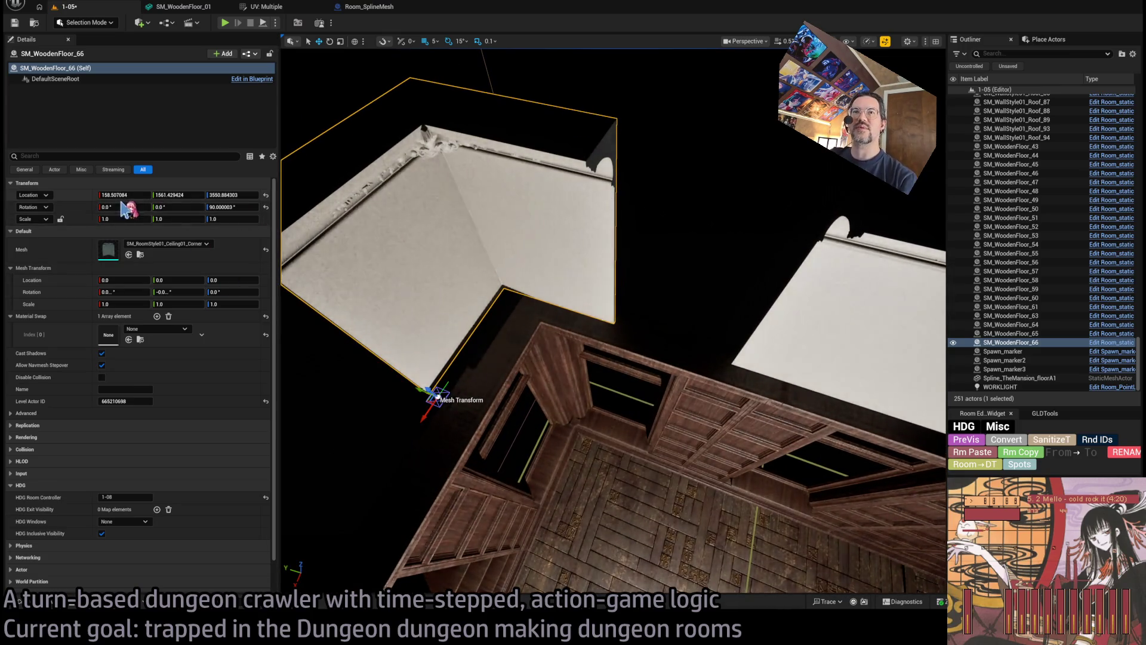
key("ctrl+z")
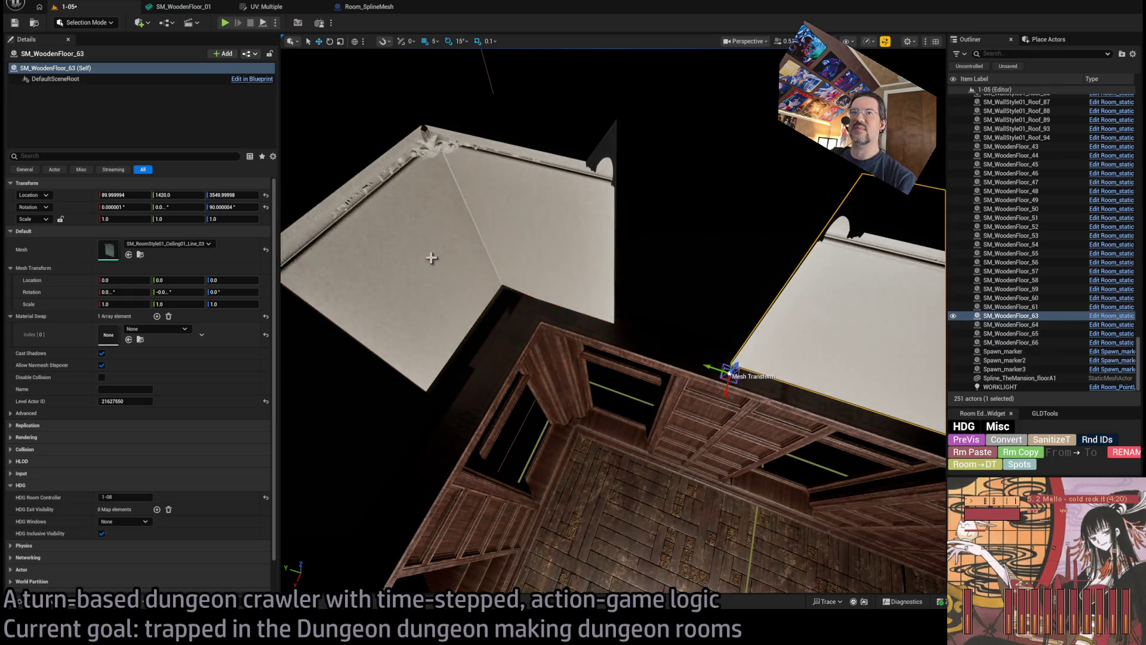
left_click_drag(466, 252, 493, 282)
key("ctrl+z")
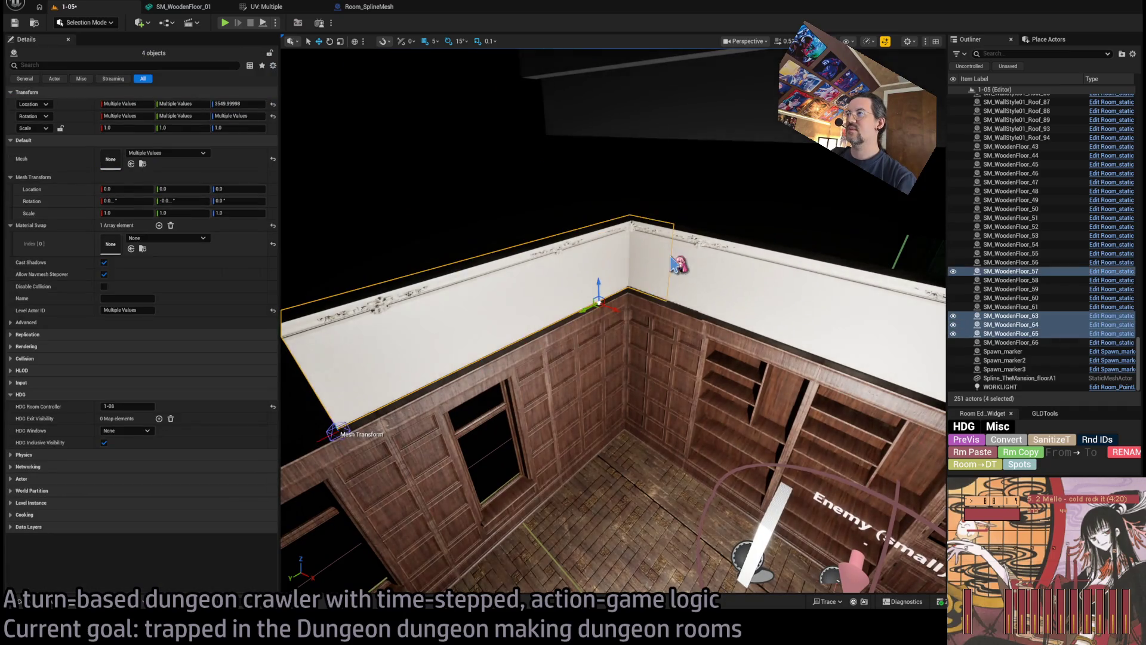
key("ctrl+z")
left_click_drag(761, 303, 757, 283)
left_click(706, 273, "ctrl")
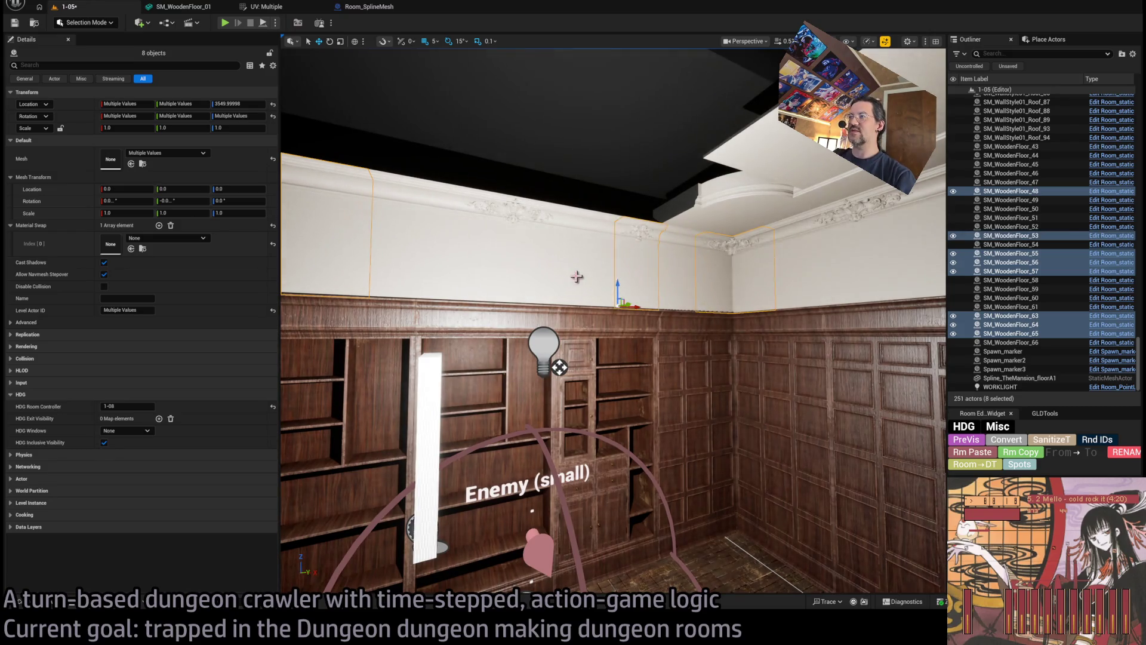
Add the upper wall, back wall, door wall and right ceiling pieces to the selection.
left_click(550, 272, "ctrl")
left_click(502, 268, "ctrl")
left_click(443, 268, "ctrl")
left_click(746, 221, "ctrl")
mouse_move(746, 221)
left_mouse_down()
mouse_move(463, 248)
mouse_move(392, 225)
mouse_move(463, 276)
left_mouse_up()
left_click(557, 291, "ctrl")
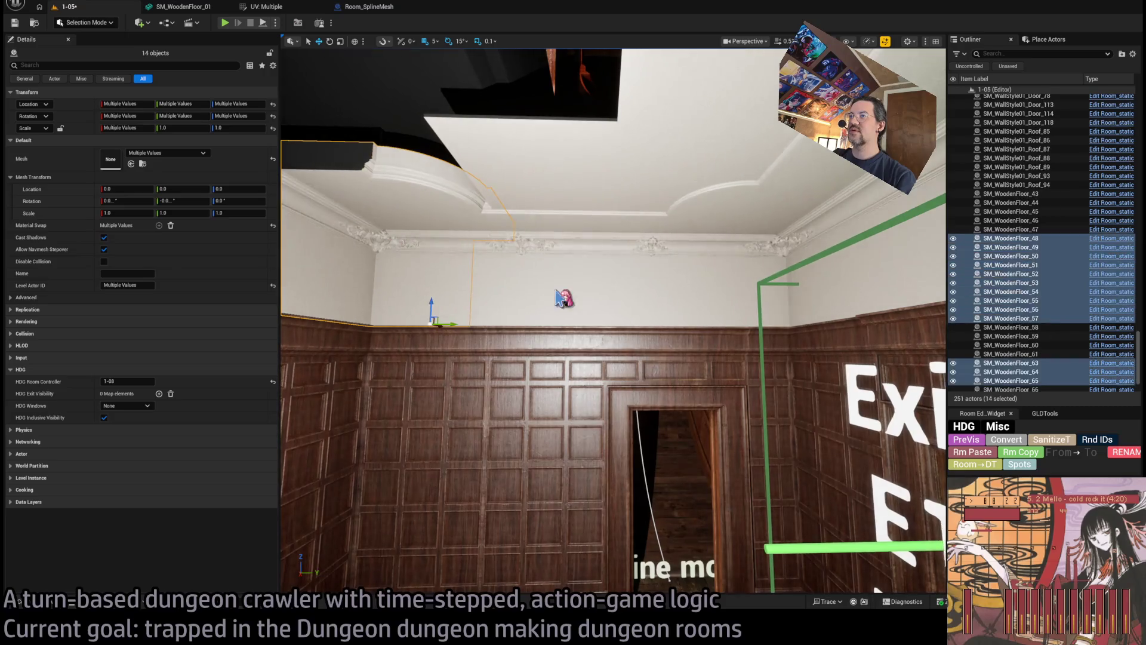
left_click(535, 195, "ctrl")
left_click(522, 162, "ctrl")
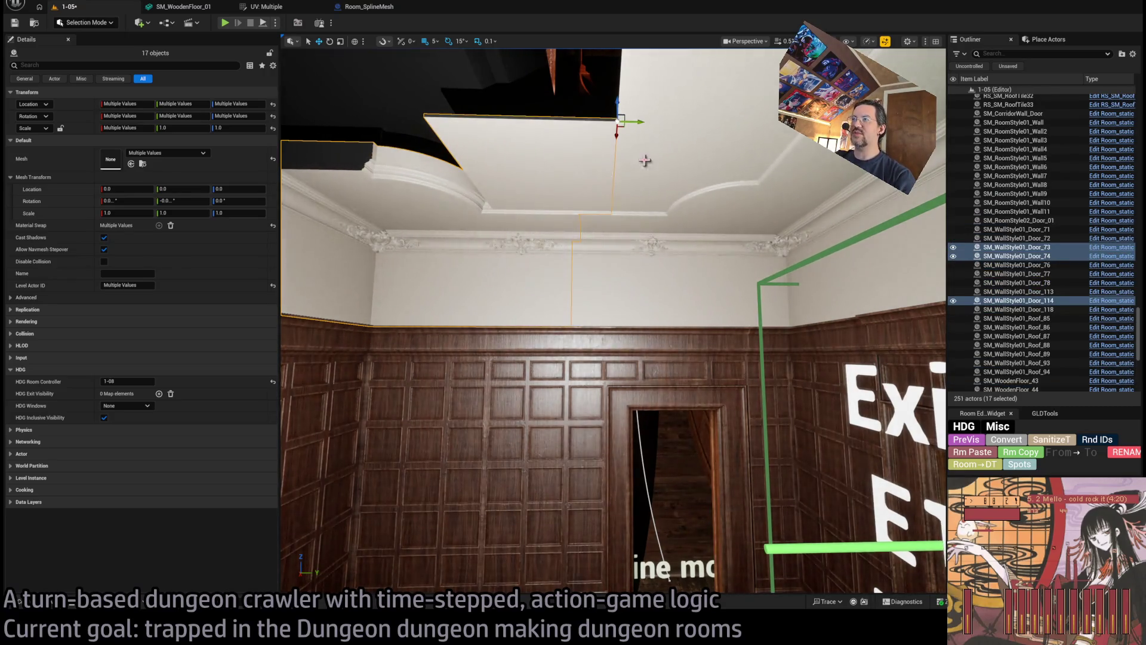
left_click(645, 160, "ctrl")
left_click(700, 225, "ctrl")
left_click(692, 277, "ctrl")
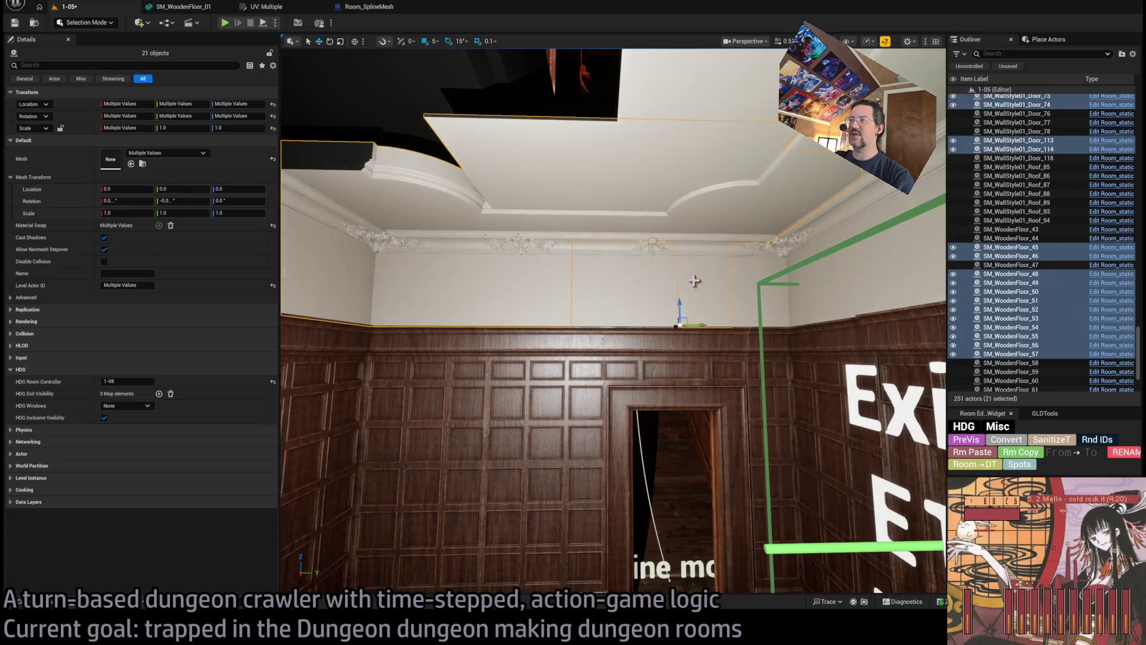
Add SM_WoodenFloor_43, 44, remaining upper walls and two ceiling panels, then frame the 32-piece selection.
left_click(597, 280, "ctrl")
left_click(746, 281, "ctrl")
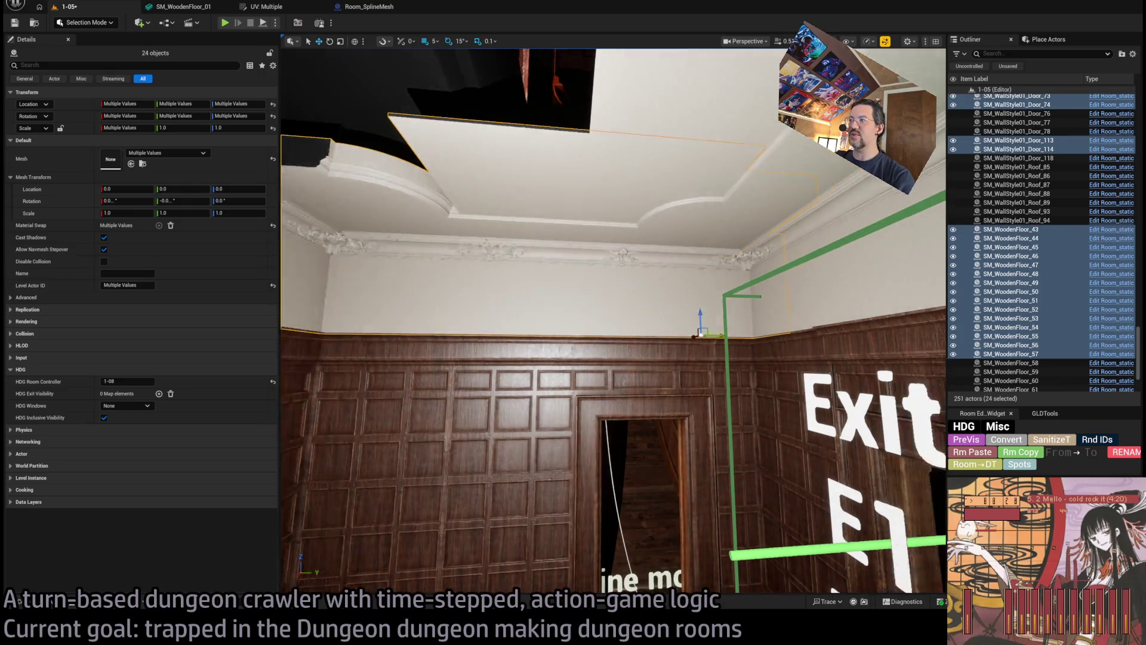
left_click(591, 334, "ctrl")
left_click(591, 382, "ctrl")
left_click(663, 334, "ctrl")
left_click(798, 320, "ctrl")
left_click(770, 277, "ctrl")
left_click(672, 290, "ctrl")
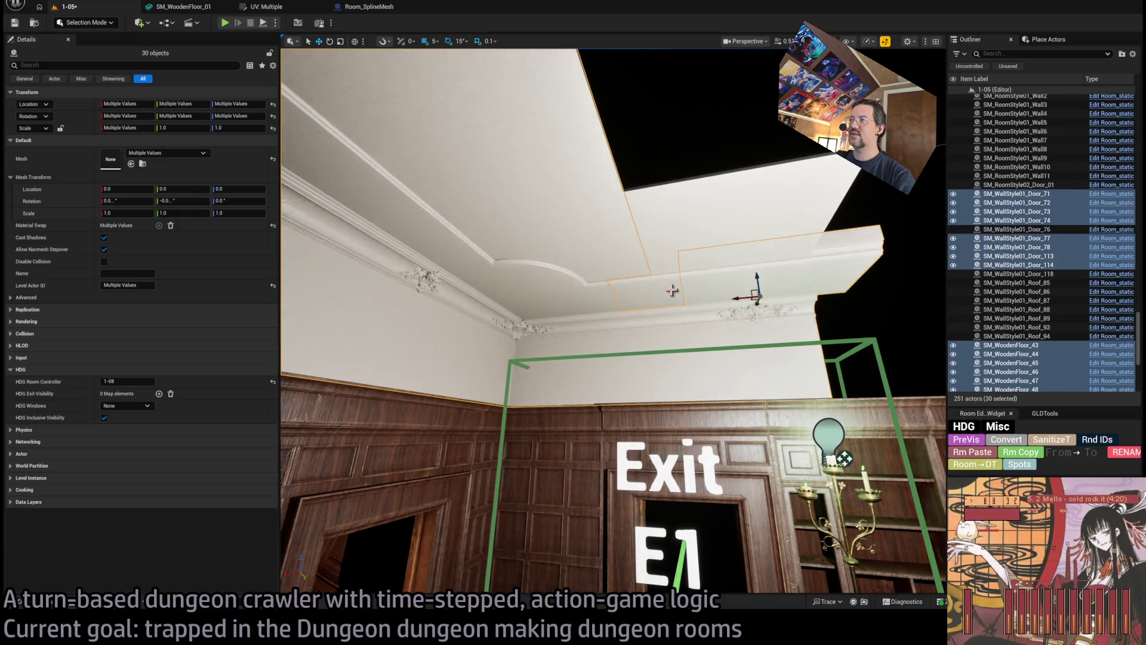
mouse_move(762, 216)
left_mouse_down()
mouse_move(742, 253)
mouse_move(674, 269)
mouse_move(730, 290)
left_mouse_up()
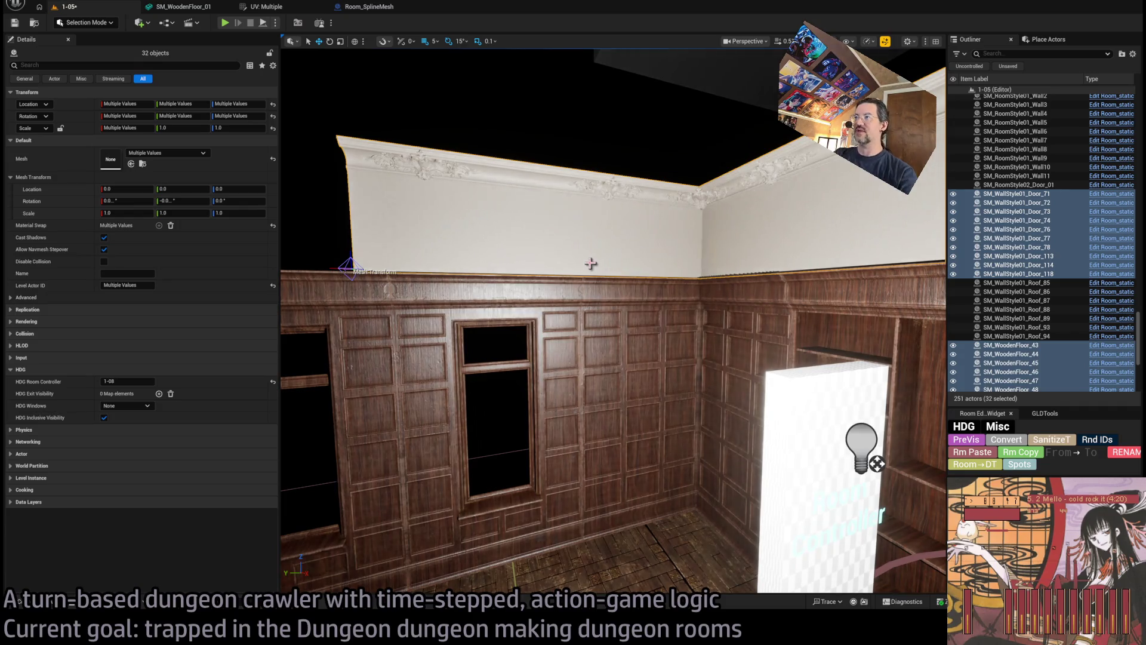
left_click_drag(591, 263, 478, 239)
key("f")
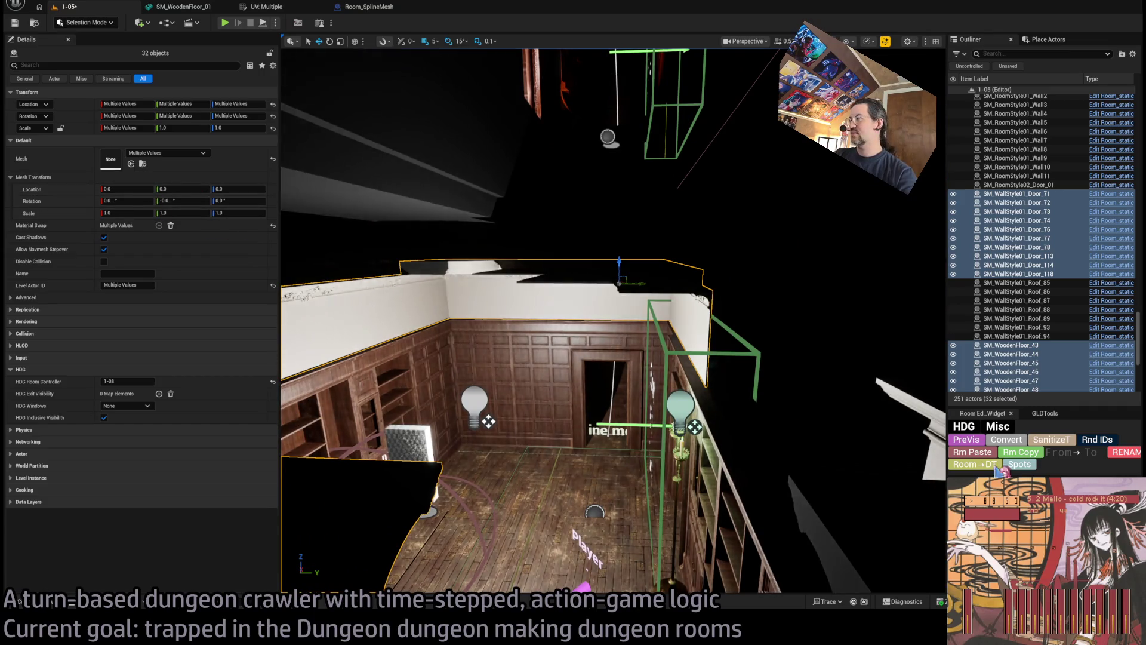
left_click(1044, 442)
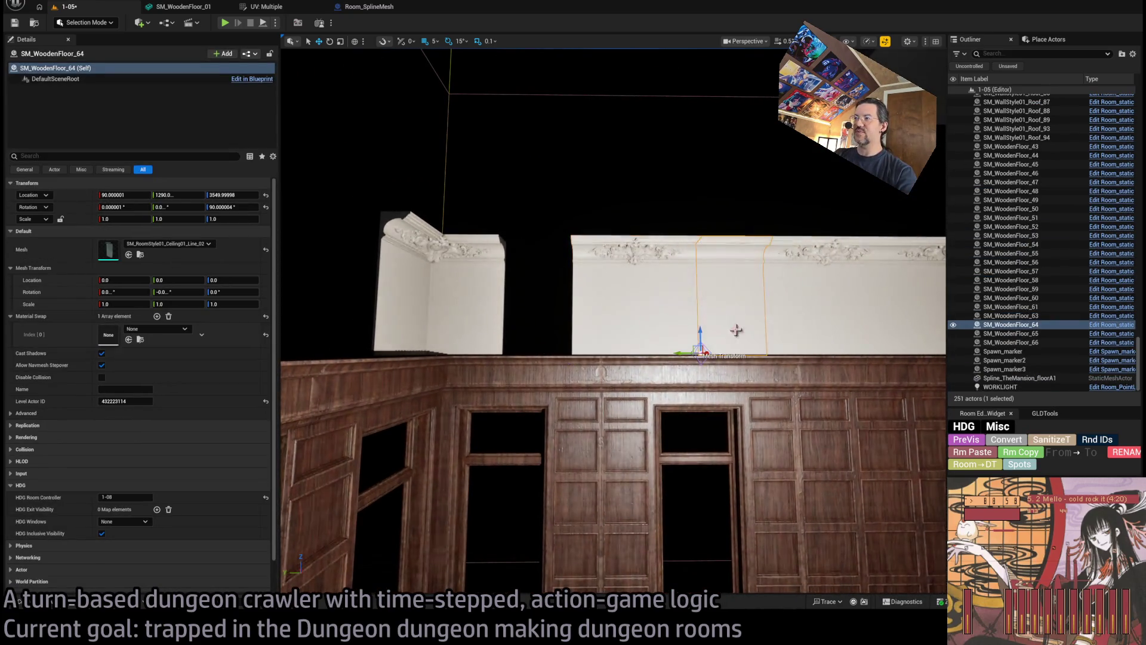
Paste a copy as SM_WoodenFloor_67 and position corner trim SM_WoodenFloor_66 at height 3550, Y about 1535.
key("ctrl+v")
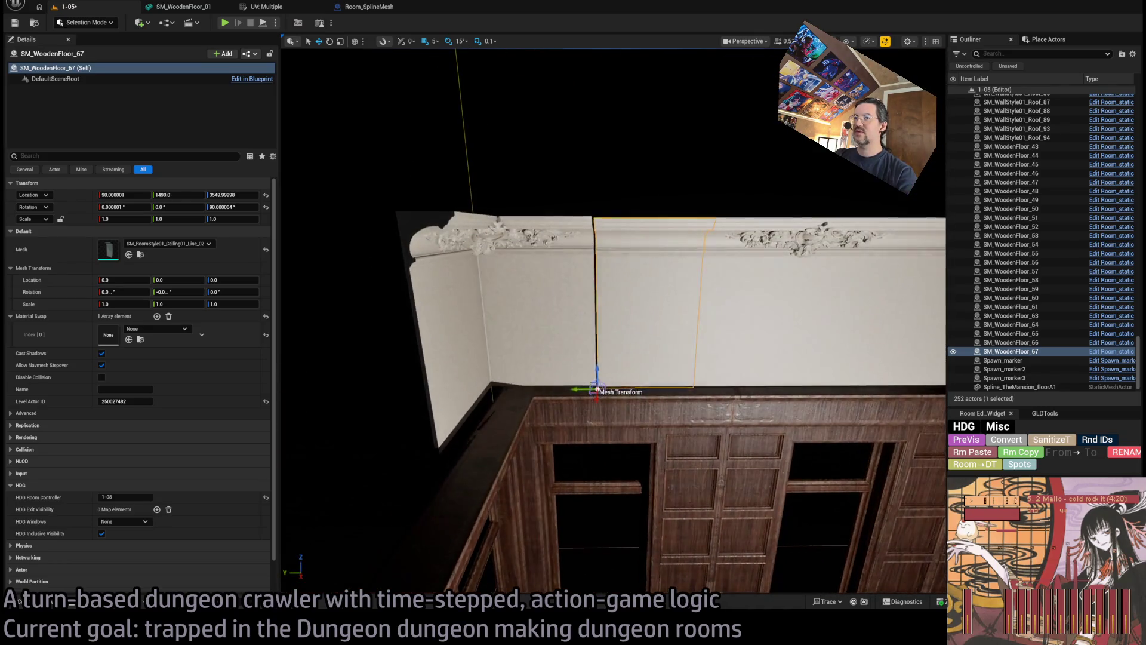
left_click(418, 251)
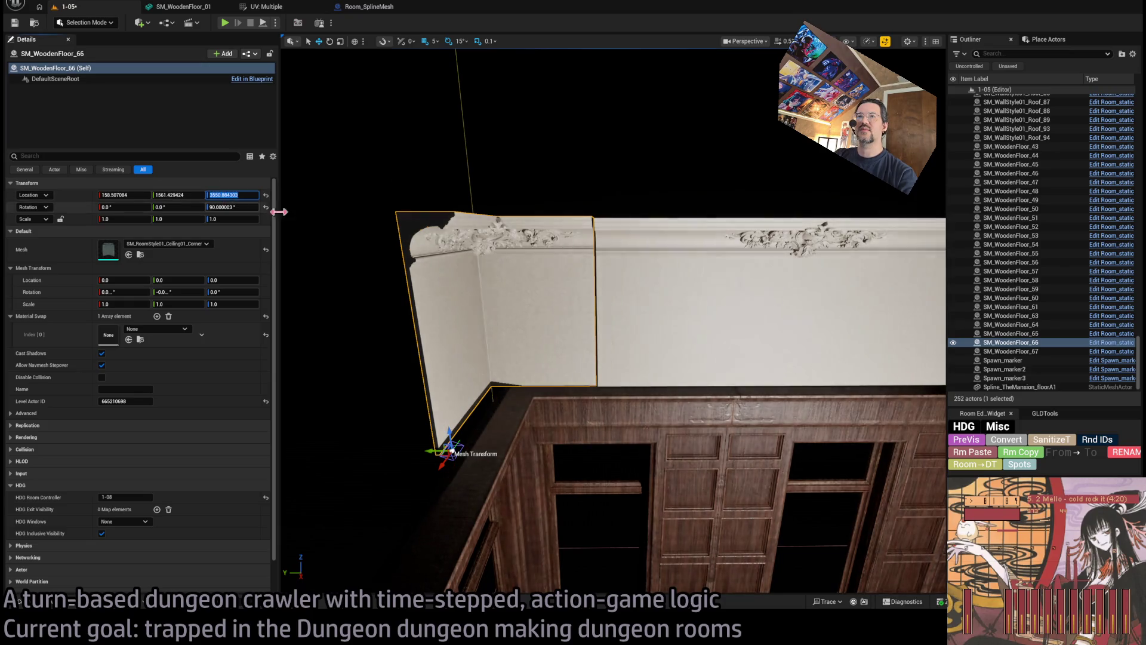
left_click(1065, 443)
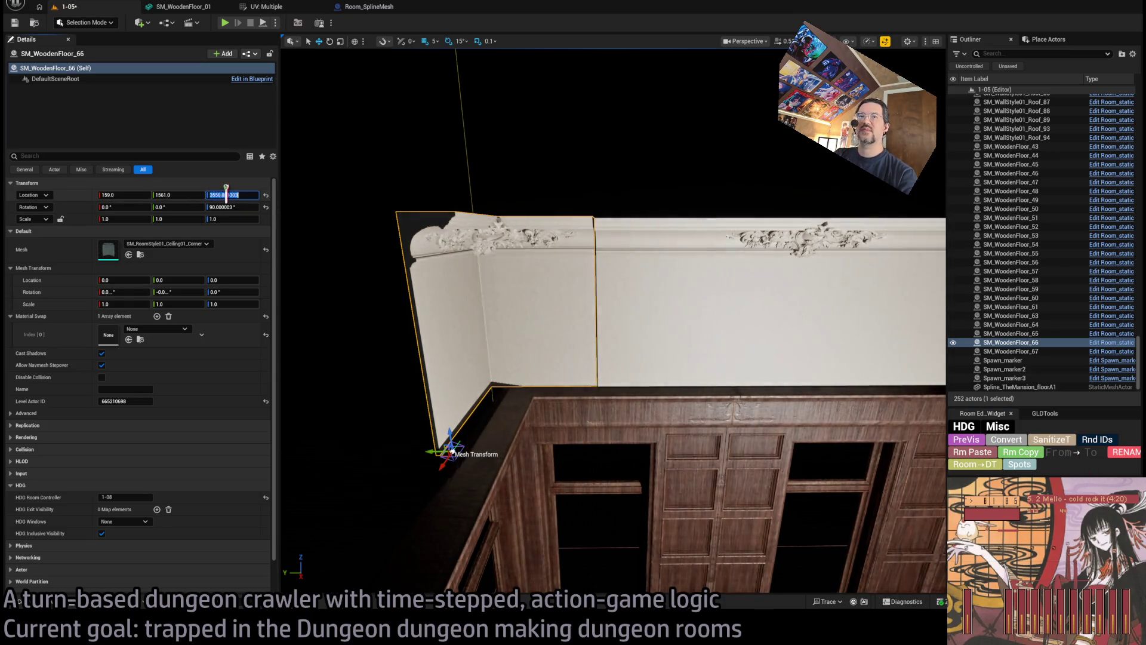
left_click(625, 334)
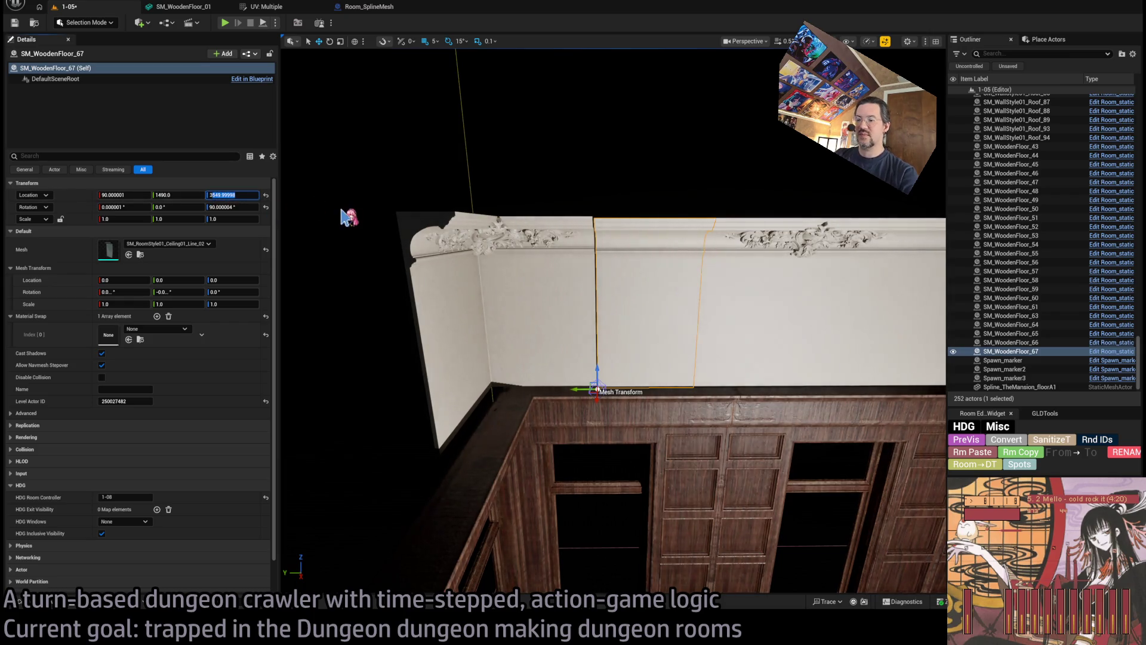
left_click(424, 245)
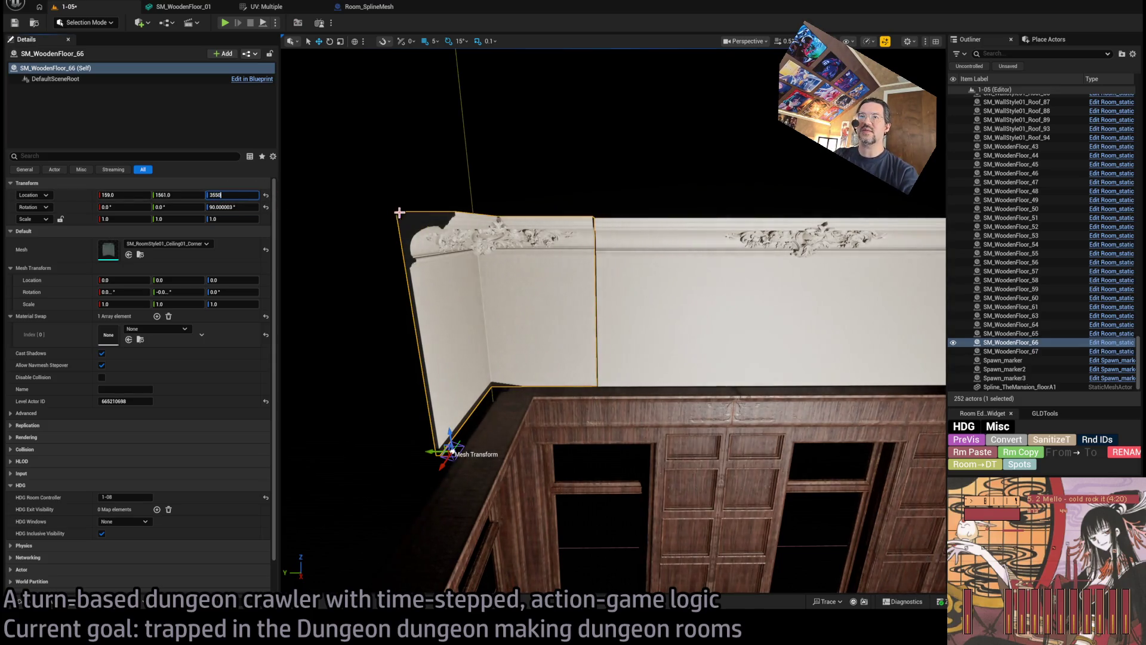
key("Return")
left_click(168, 194)
type("1560")
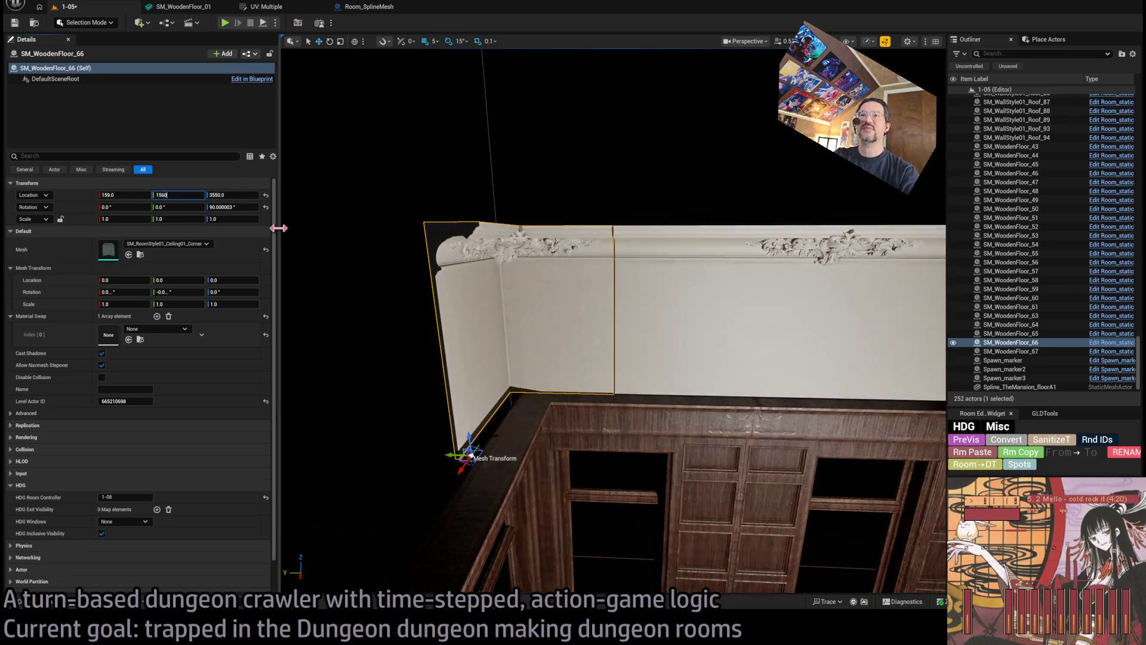
left_click(130, 195)
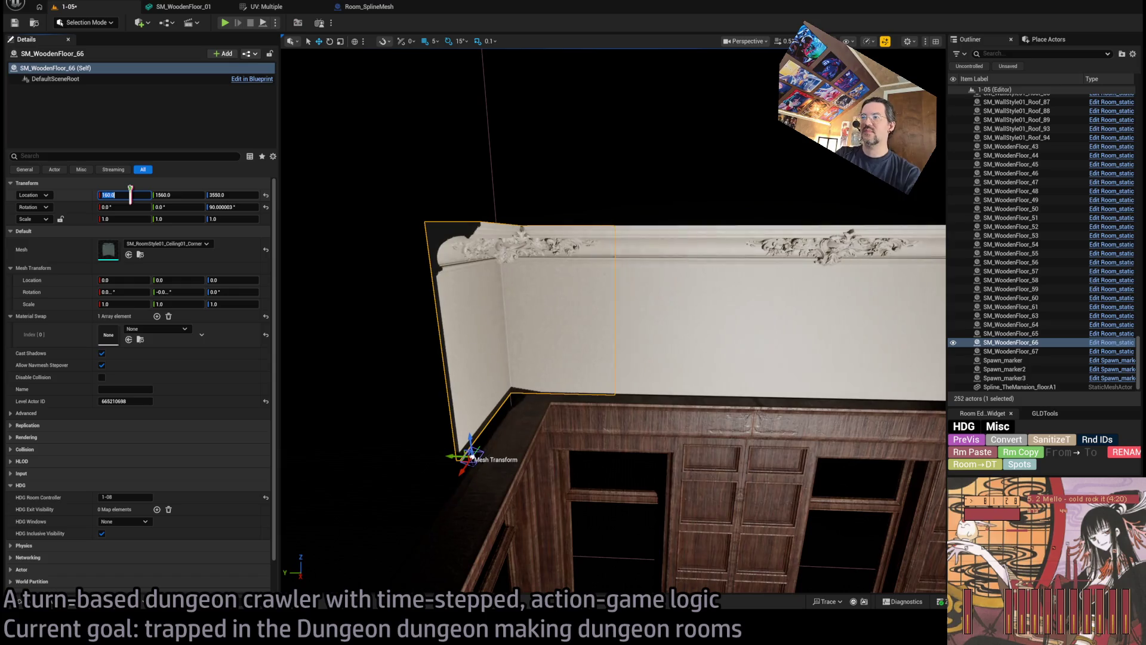
scroll(490, 450, "up", 3)
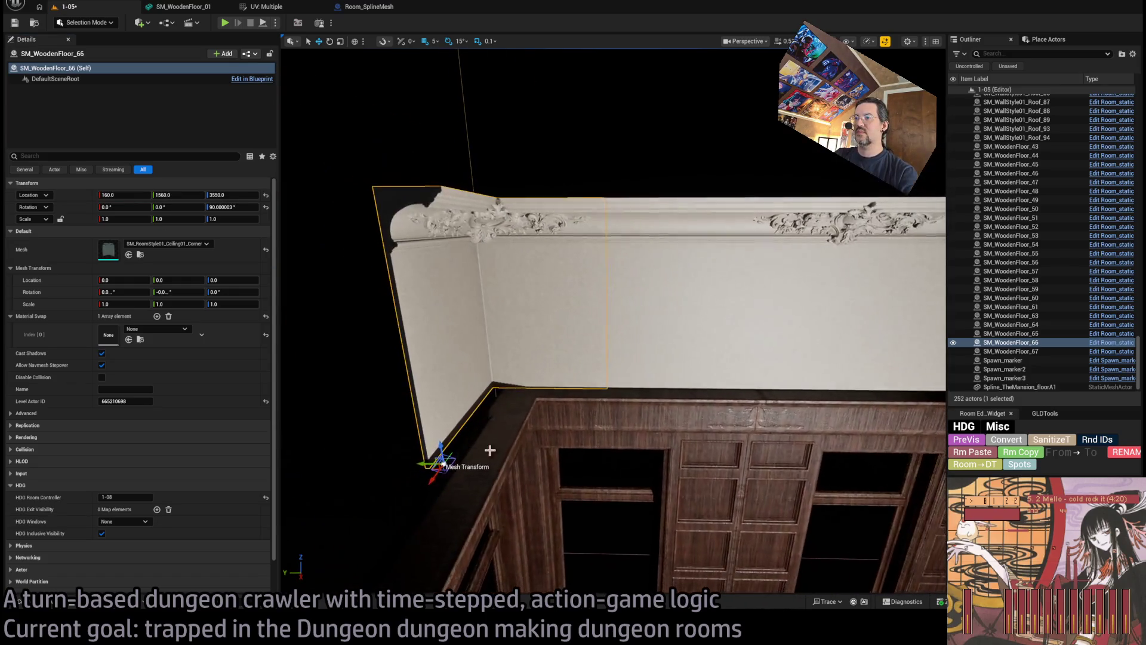
left_click_drag(427, 460, 475, 460)
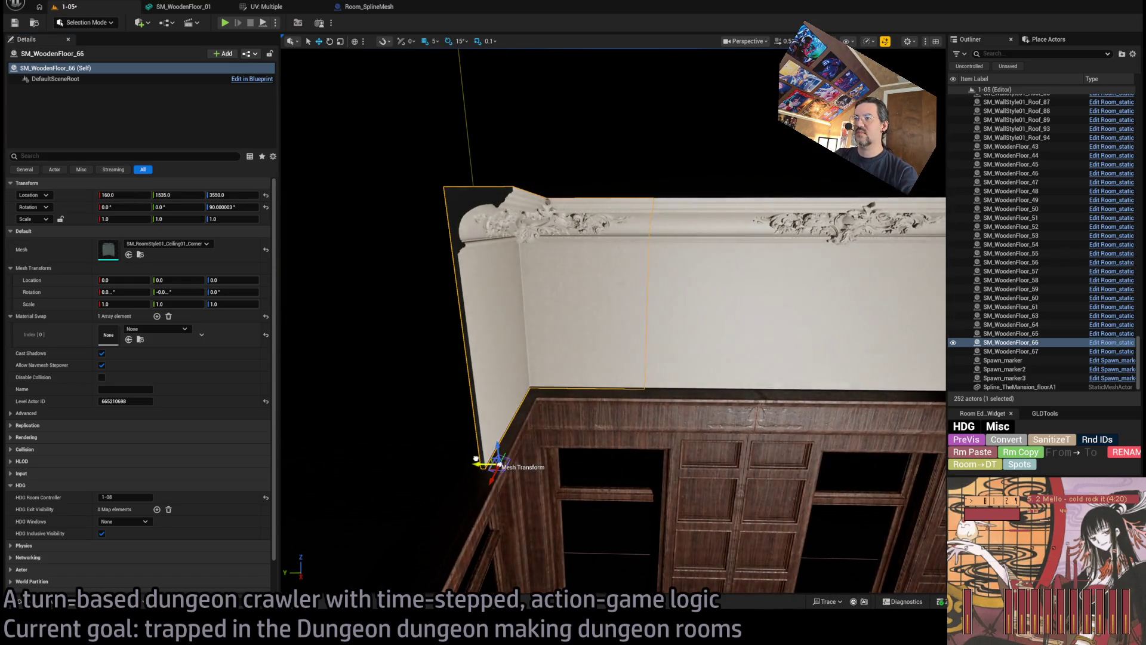
Scale SM_WoodenFloor_67 to 0.65 of its width.
left_click(565, 350)
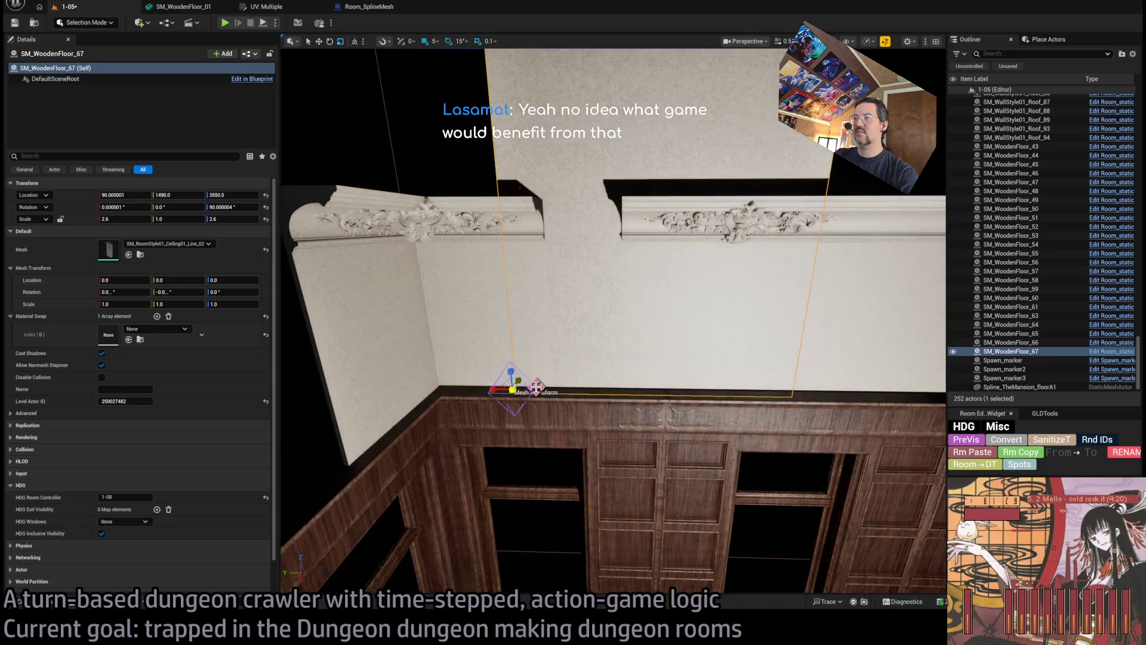
left_click_drag(509, 389, 545, 392)
key("w")
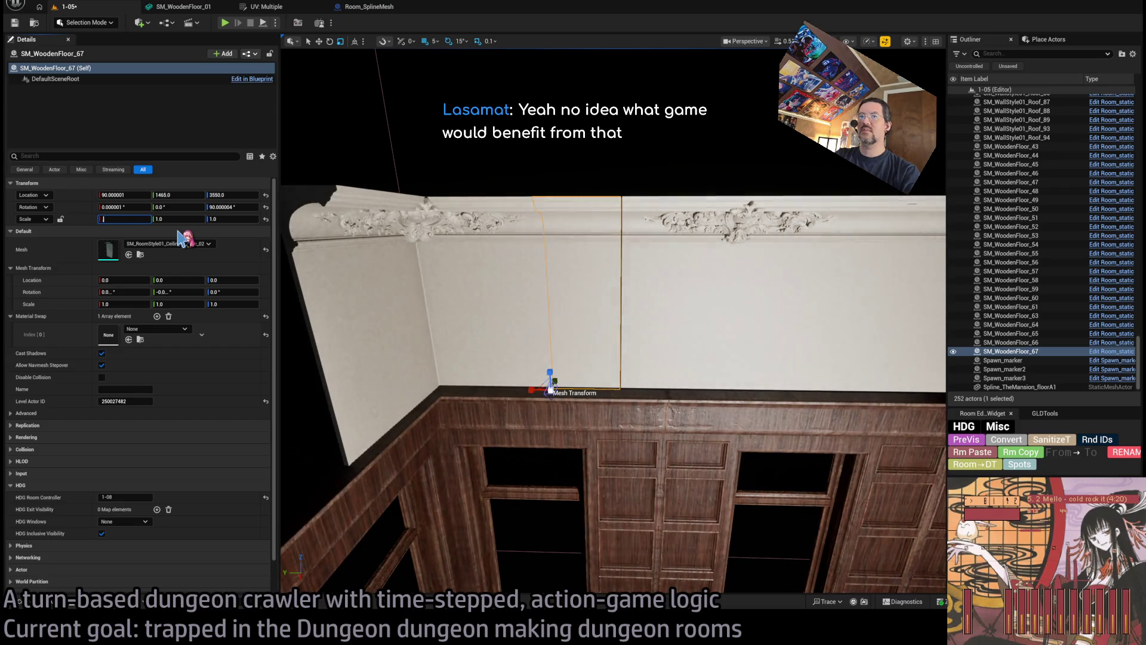
scroll(460, 213, "up", 5)
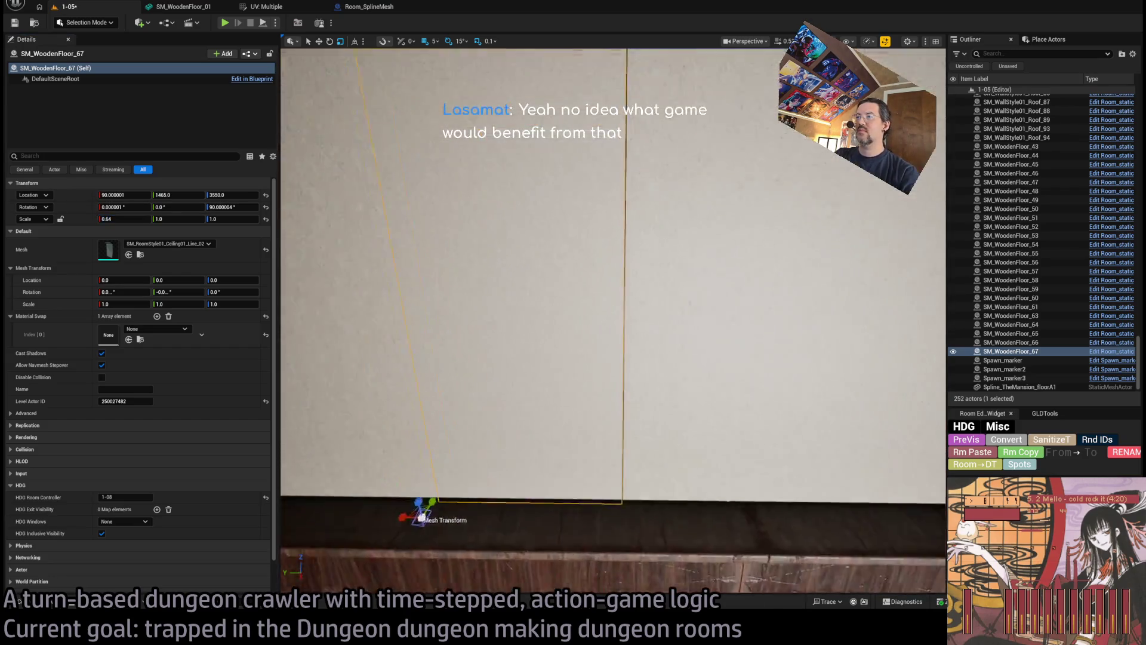
scroll(375, 215, "down", 3)
type("5")
key("Return")
Select the corner ceiling trim and the first trim pieces to be copied.
left_click_drag(387, 429, 387, 428)
key("a")
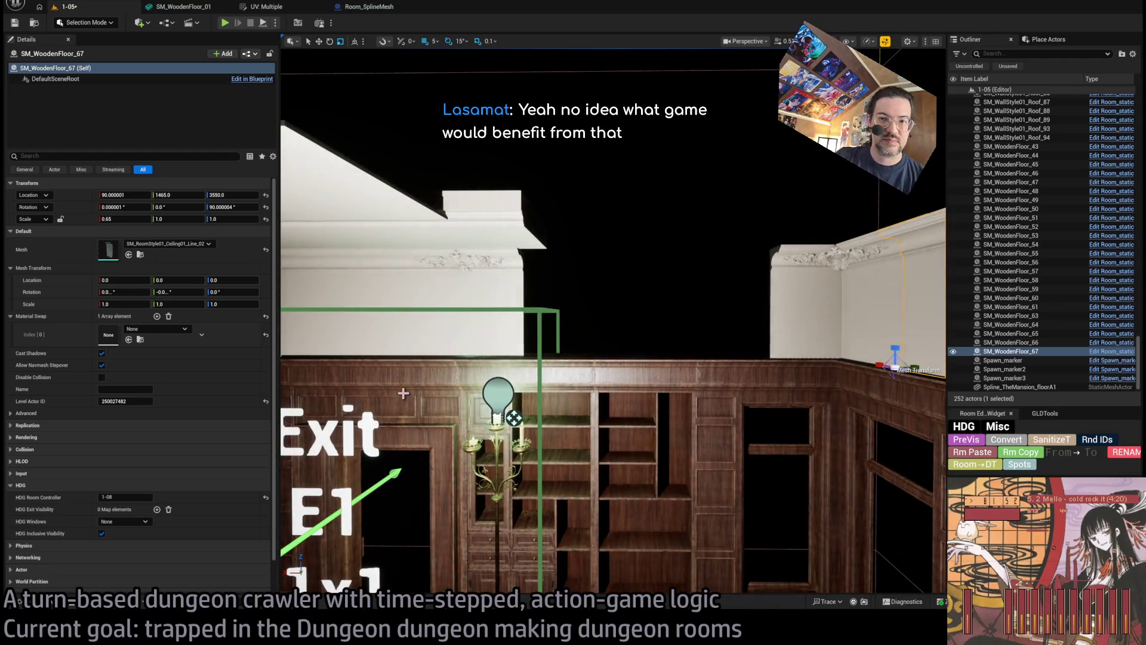
left_click(787, 319)
key("a")
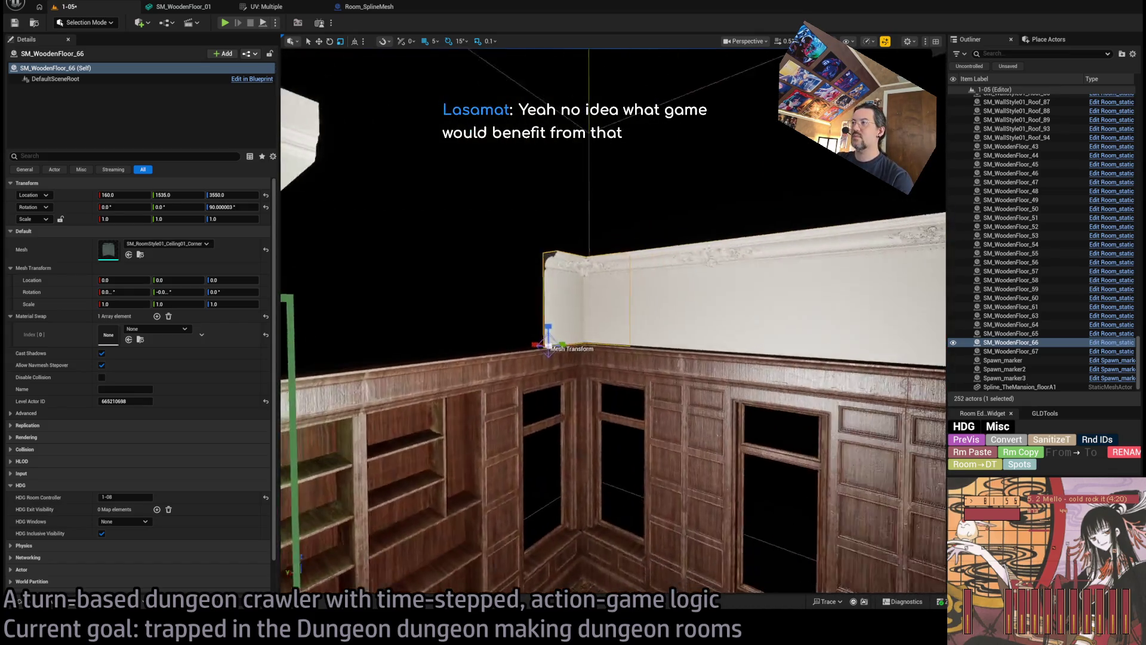
left_click(721, 332)
left_click(670, 320, "ctrl")
Duplicate the three selected trim pieces with a rotation and slide the copies along the adjoining wall.
left_click(656, 351, "ctrl")
key("e")
left_click_drag(627, 270, 629, 311)
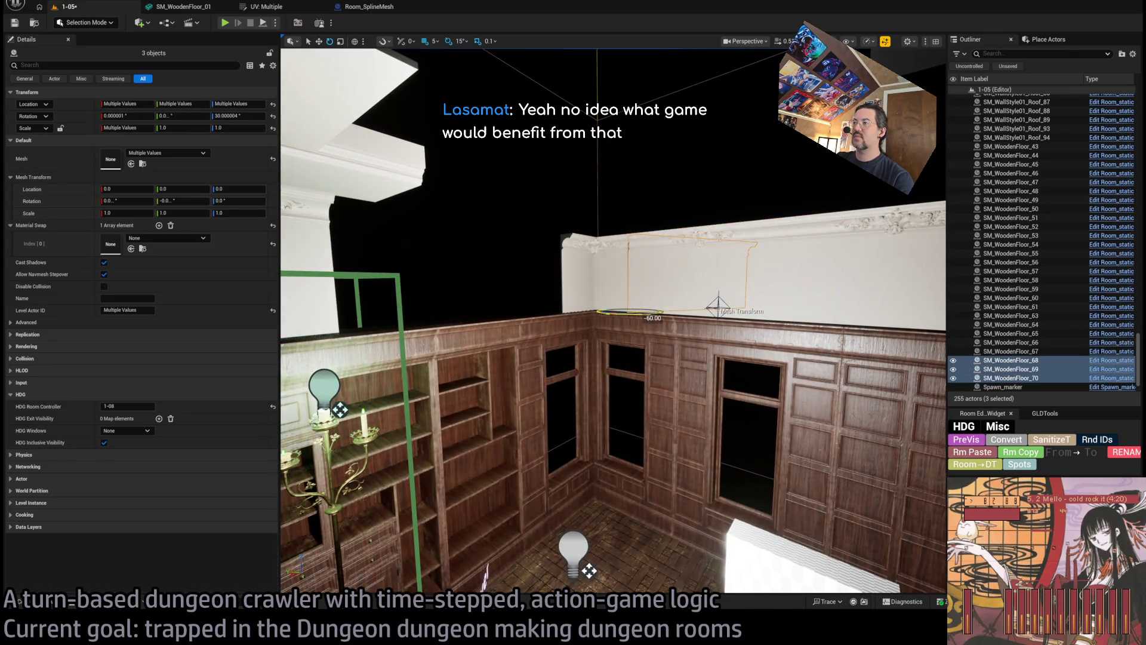
key("s")
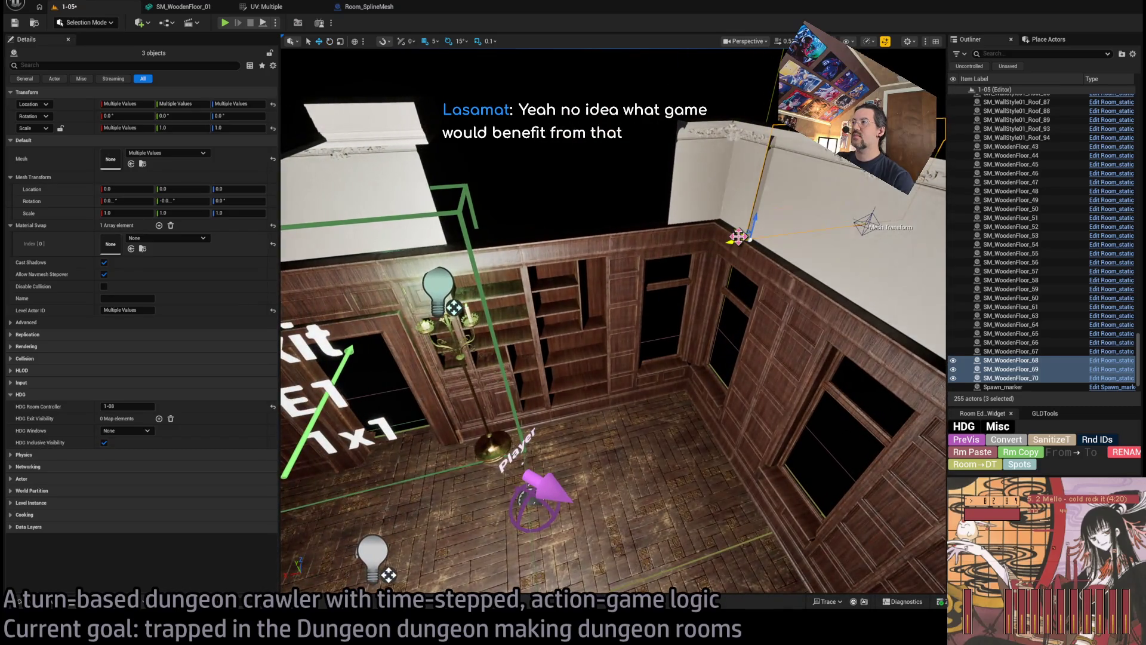
left_click_drag(739, 237, 445, 246)
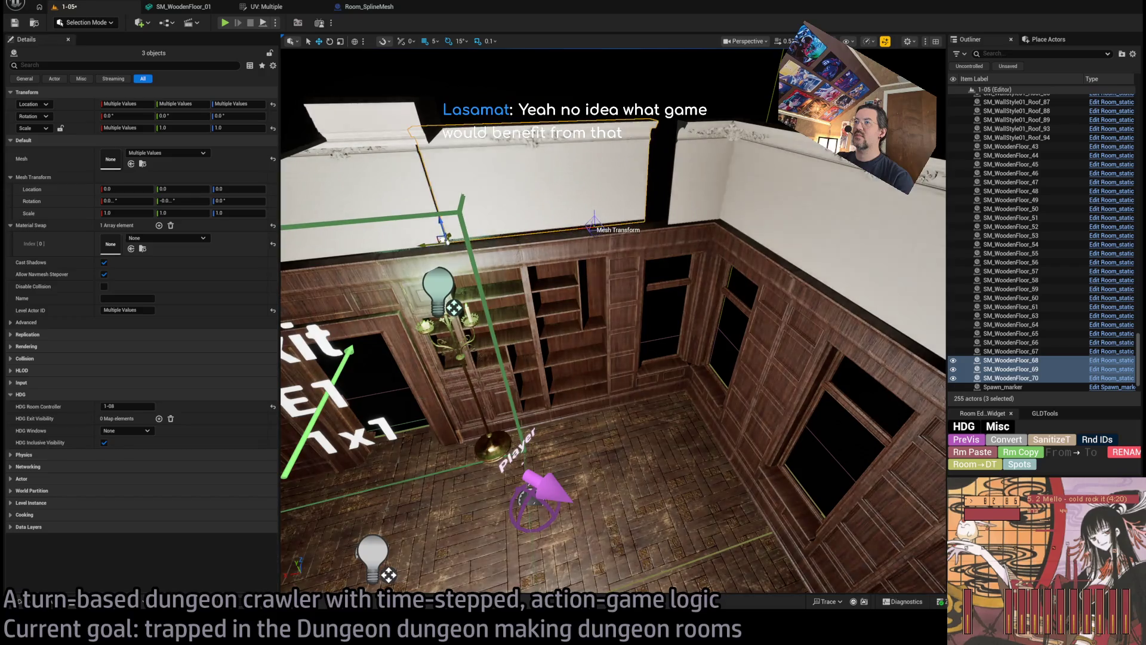
key("w")
key("w")
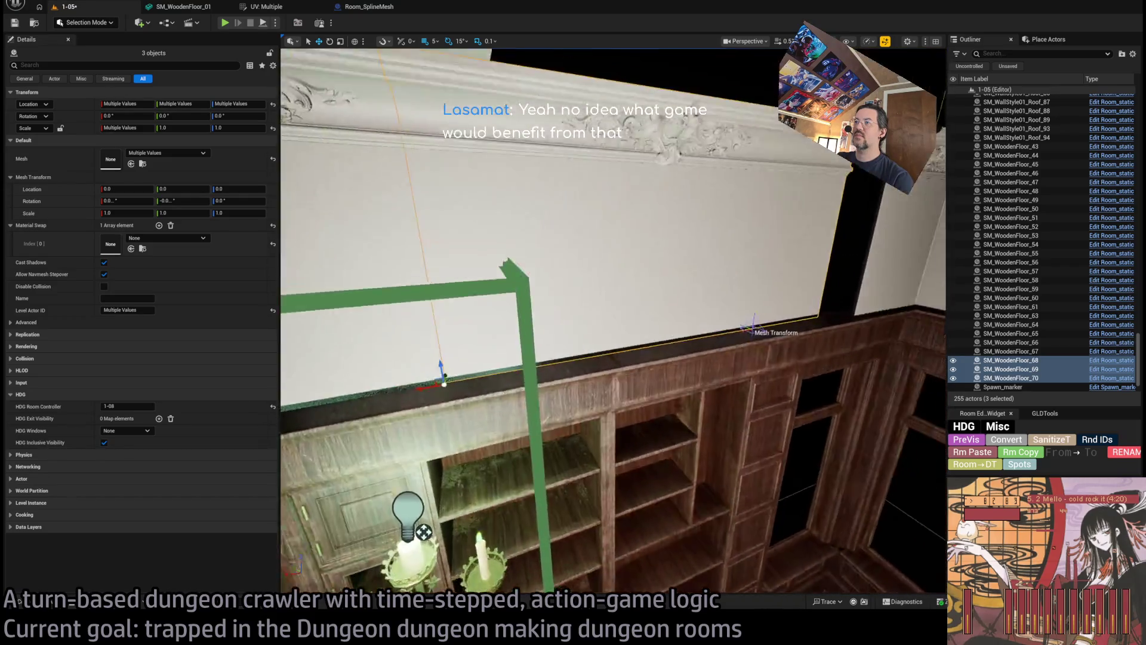
key("e")
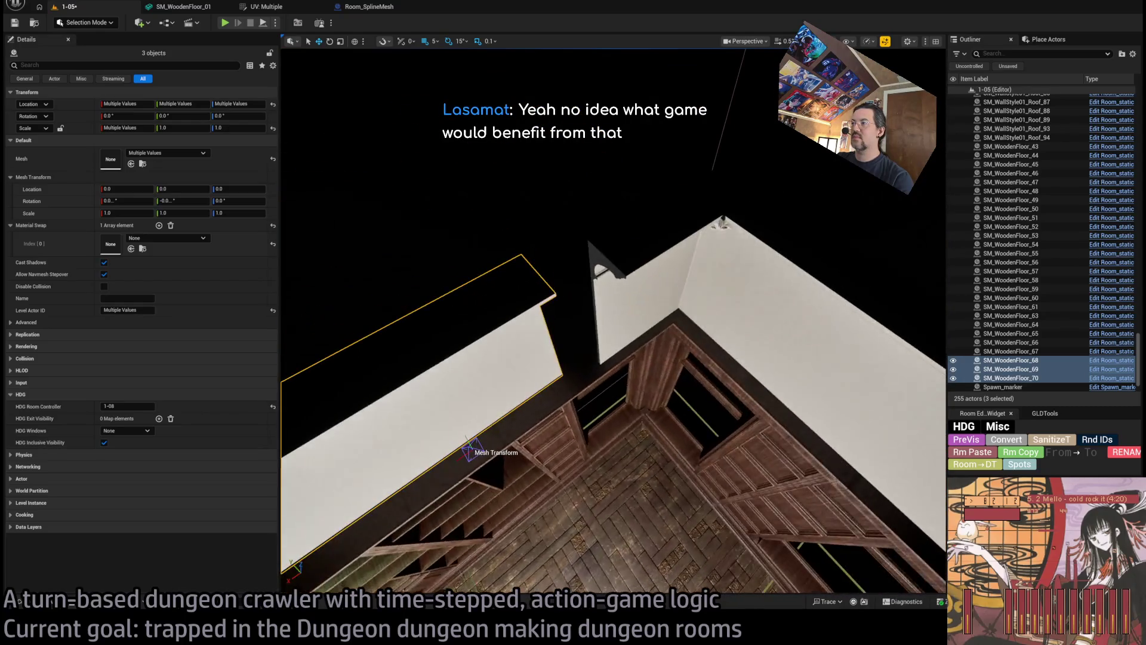
Set the copied trim piece beside the corner to height 3550 and Y position 1545.
left_click(673, 300)
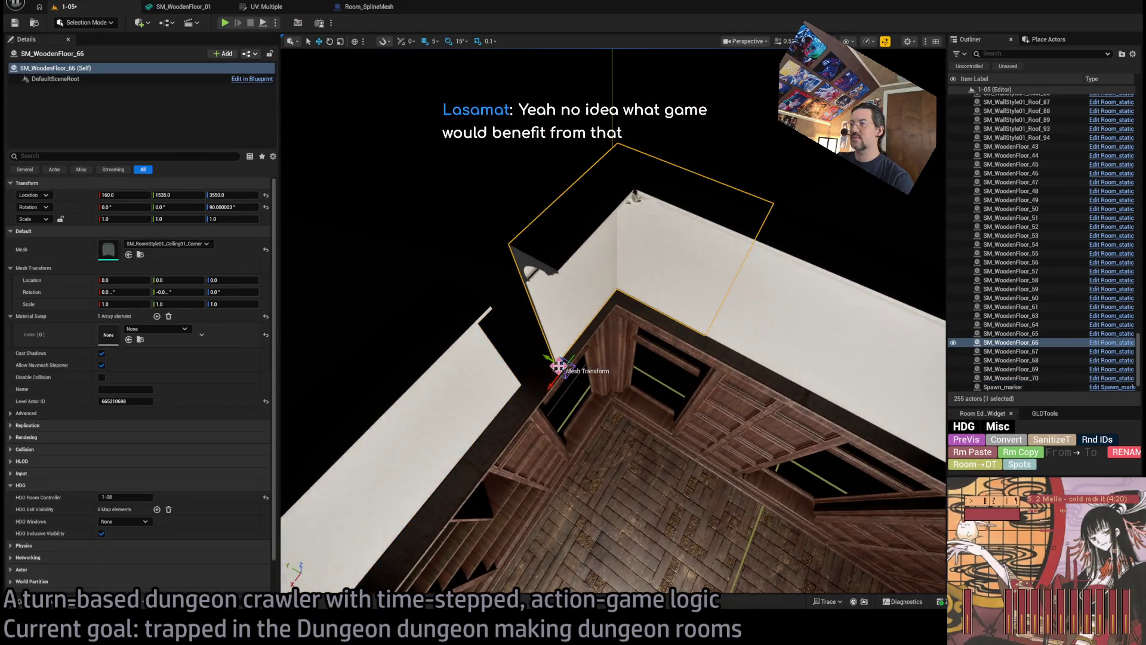
key("a")
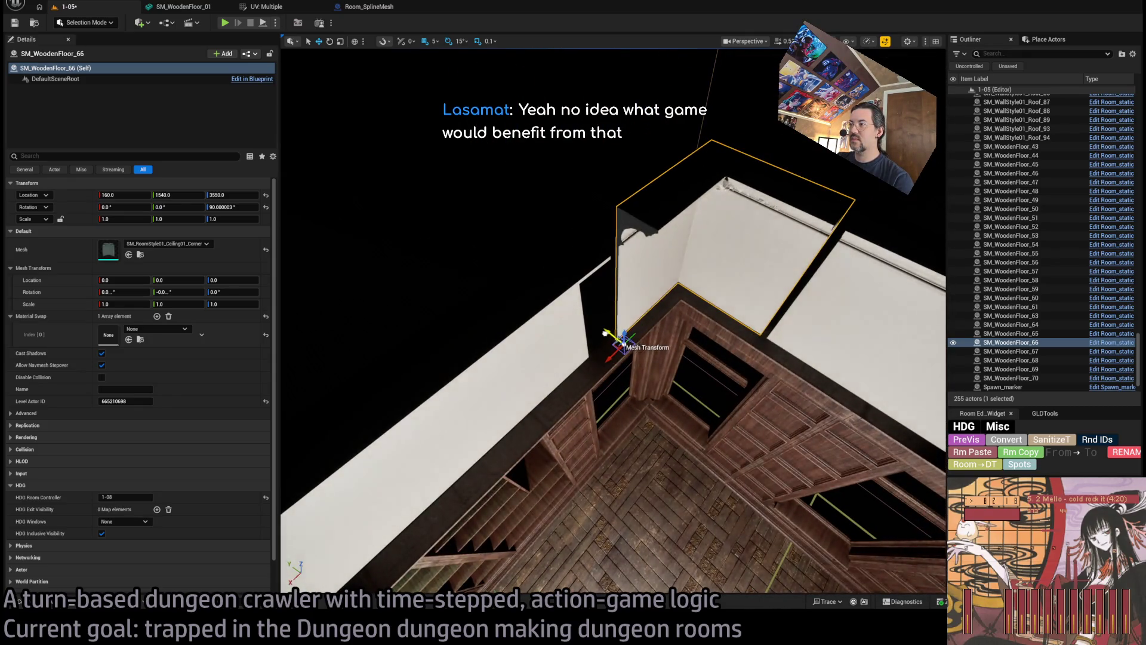
key("w")
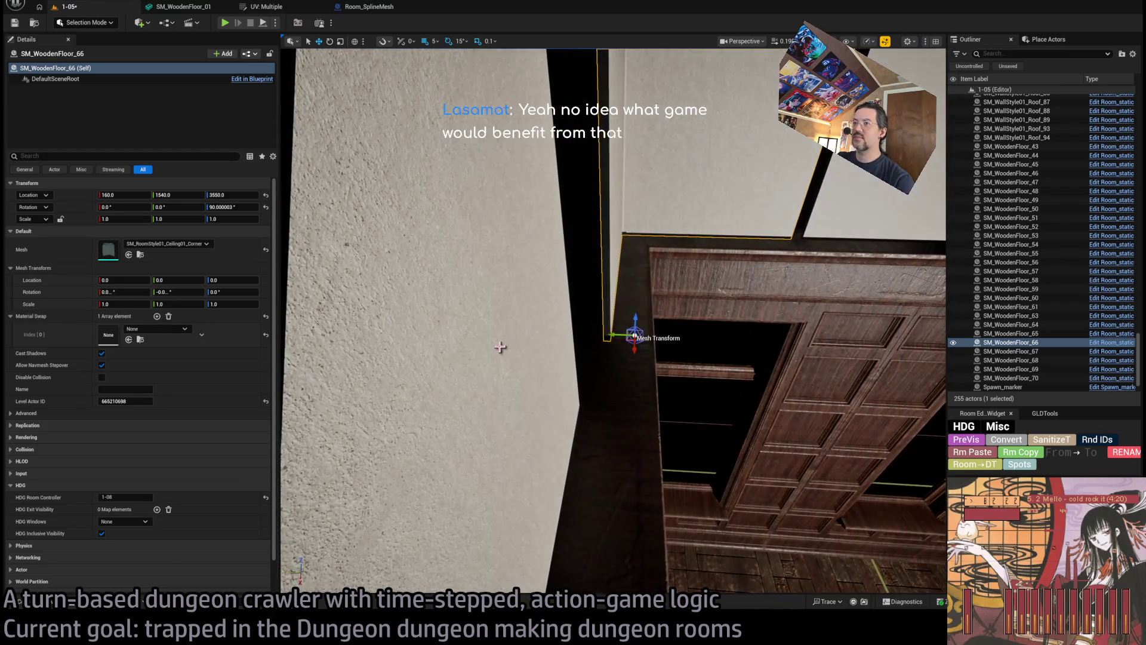
left_click(500, 351)
key("f")
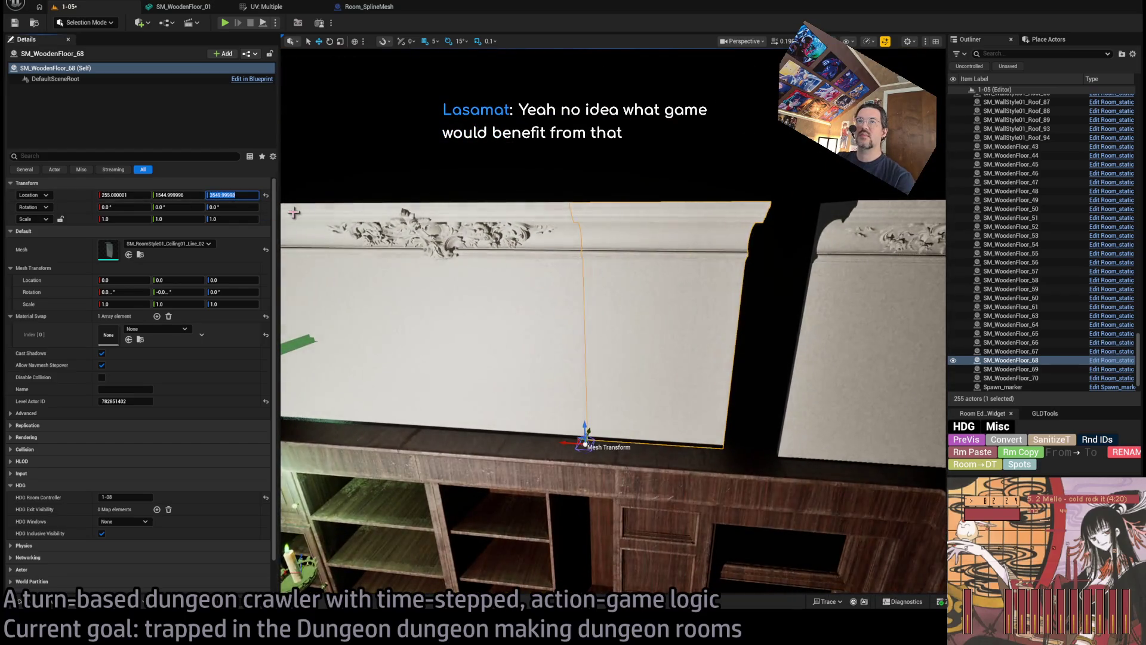
type("3550")
key("Return")
left_click(172, 194)
type("555")
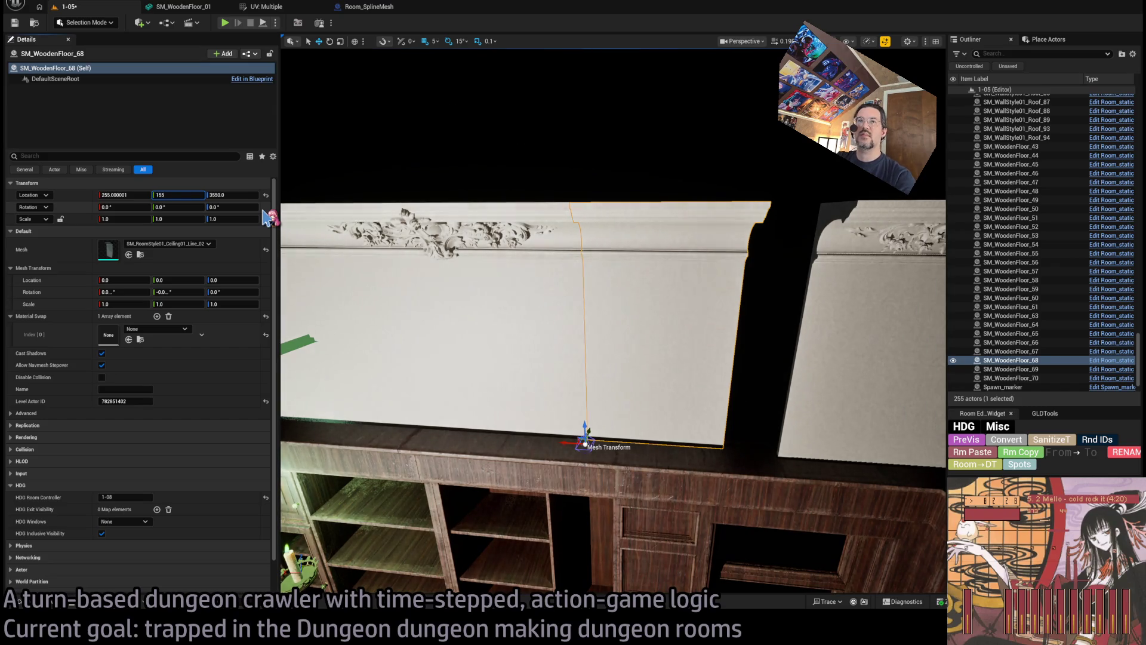
key("Return")
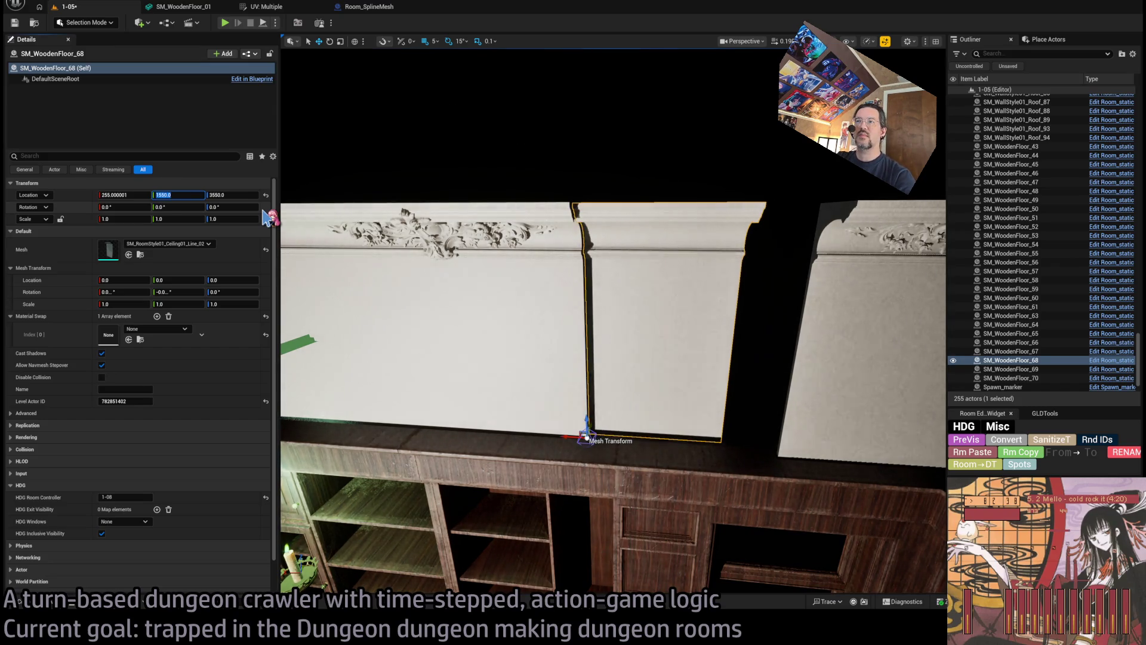
left_click(665, 298)
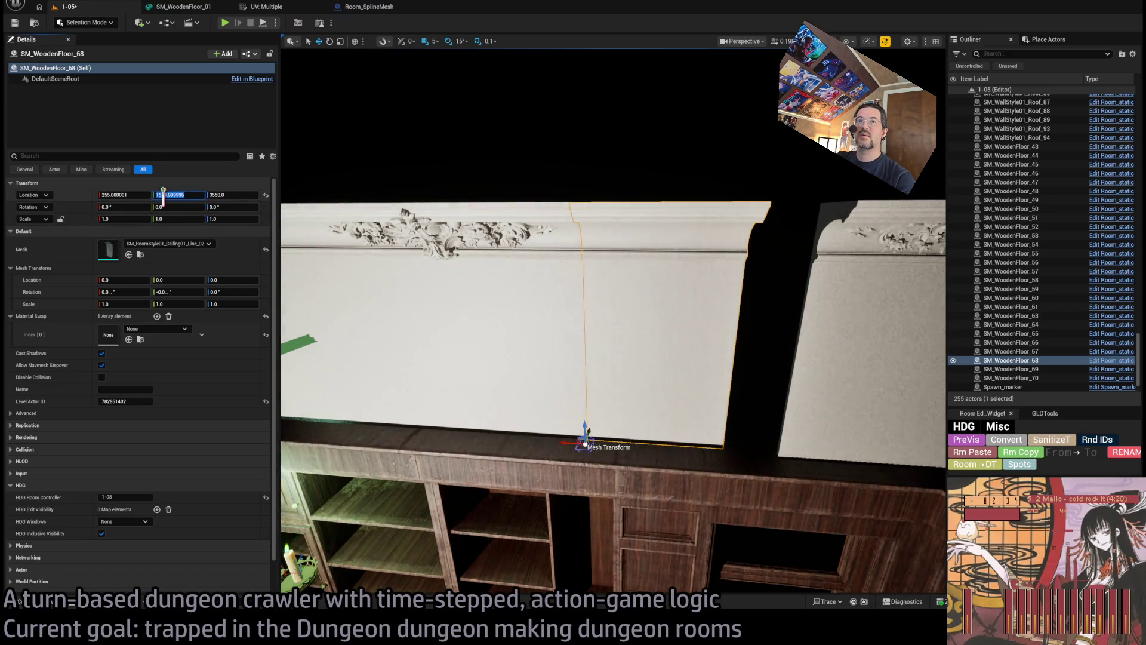
type("1545")
key("Return")
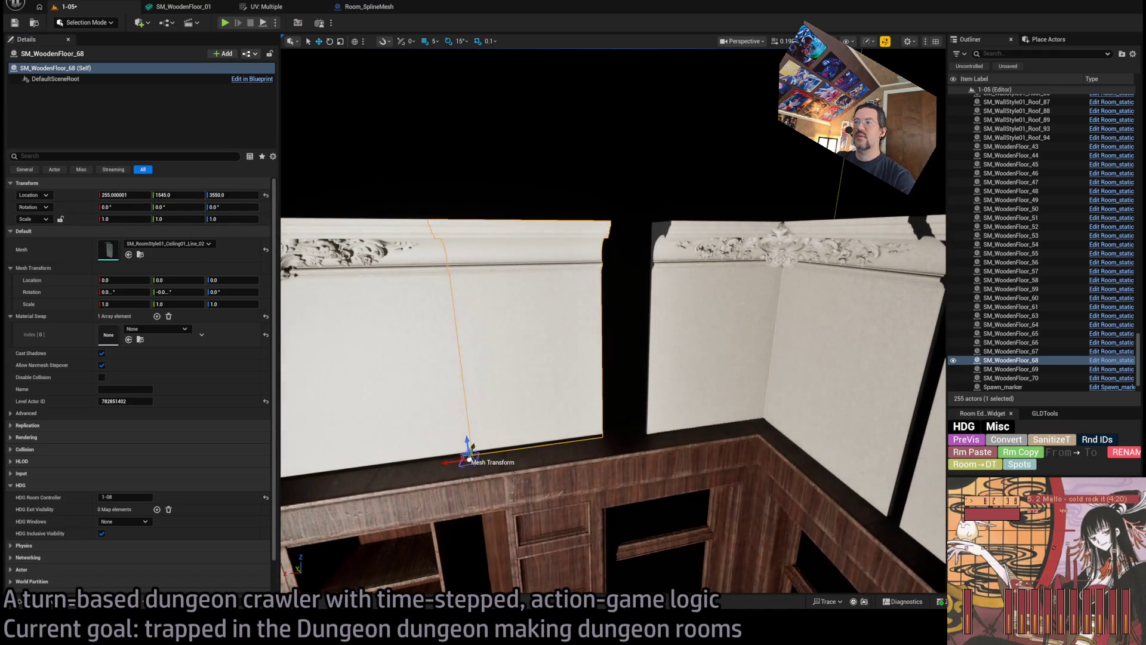
Set corner piece SM_WoodenFloor_66 to Y 1545 and give the copied trim a 1.35 width scale.
left_click(704, 329)
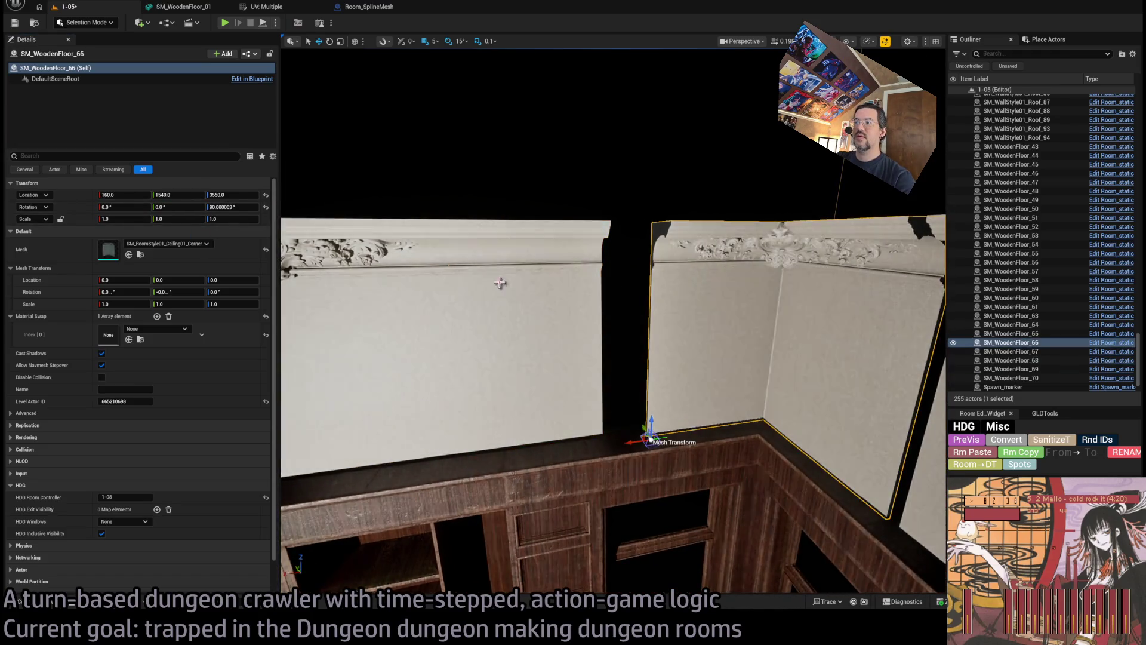
left_click(163, 195)
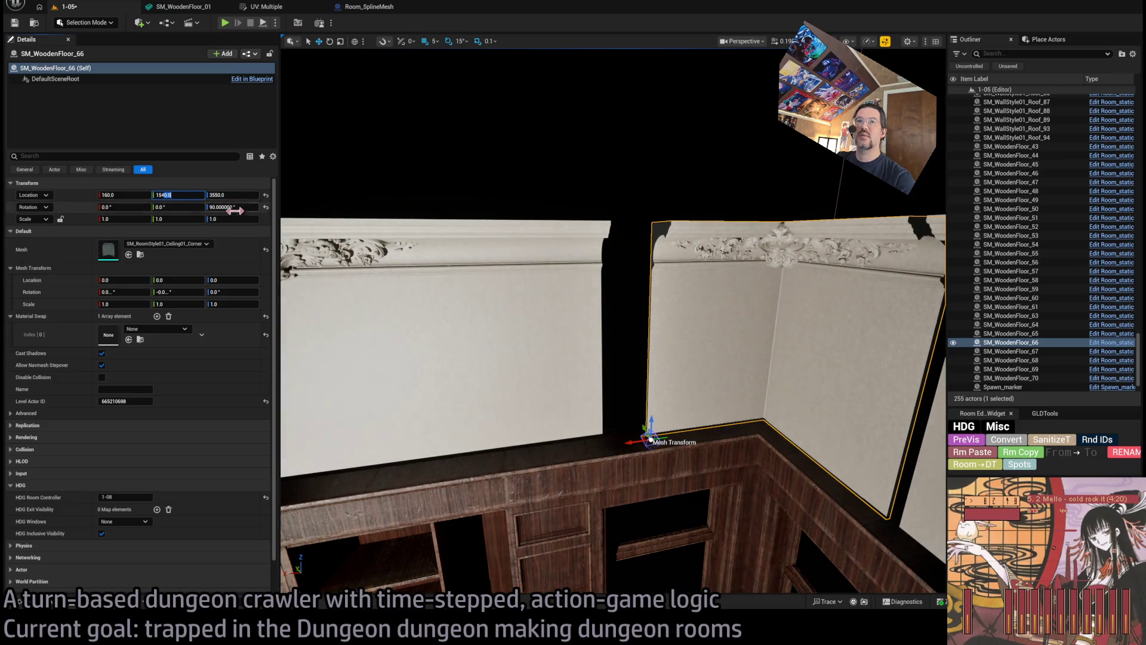
mouse_move(540, 356)
left_mouse_down()
mouse_move(591, 346)
mouse_move(572, 332)
left_mouse_up()
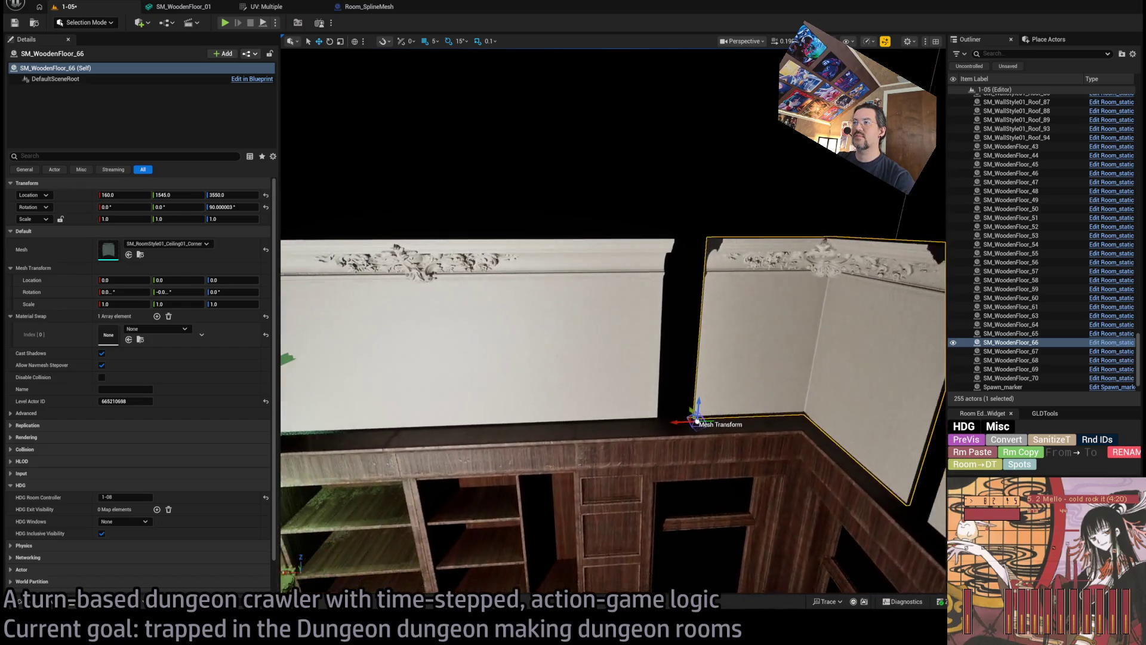
left_click(571, 332)
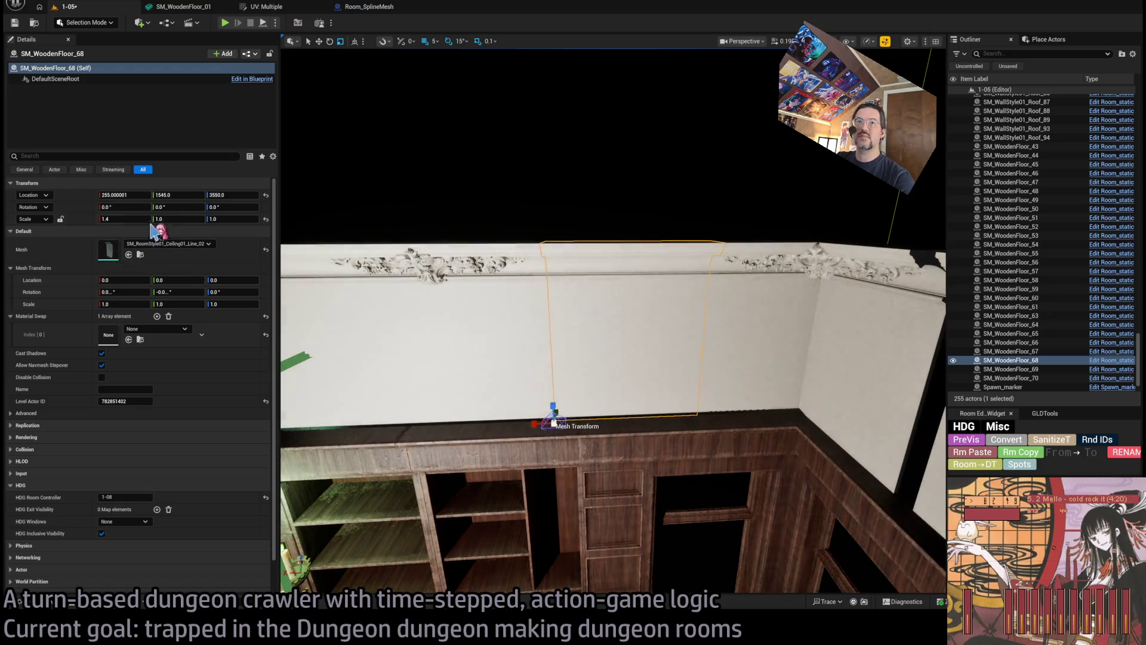
type("1.35")
key("Return")
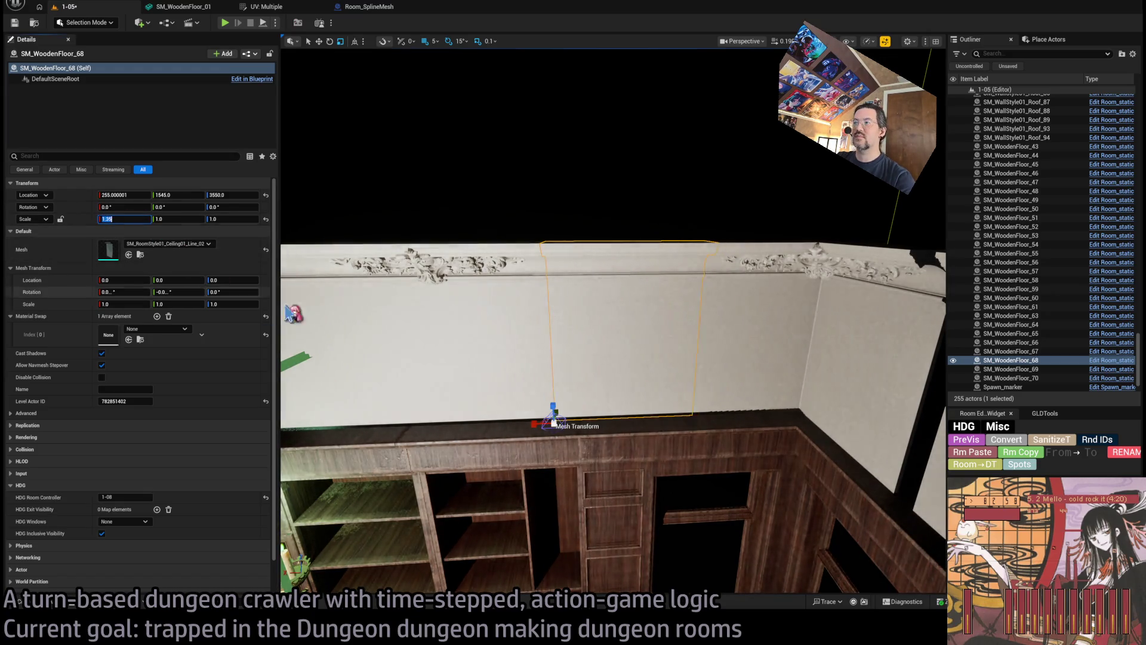
left_click(628, 467)
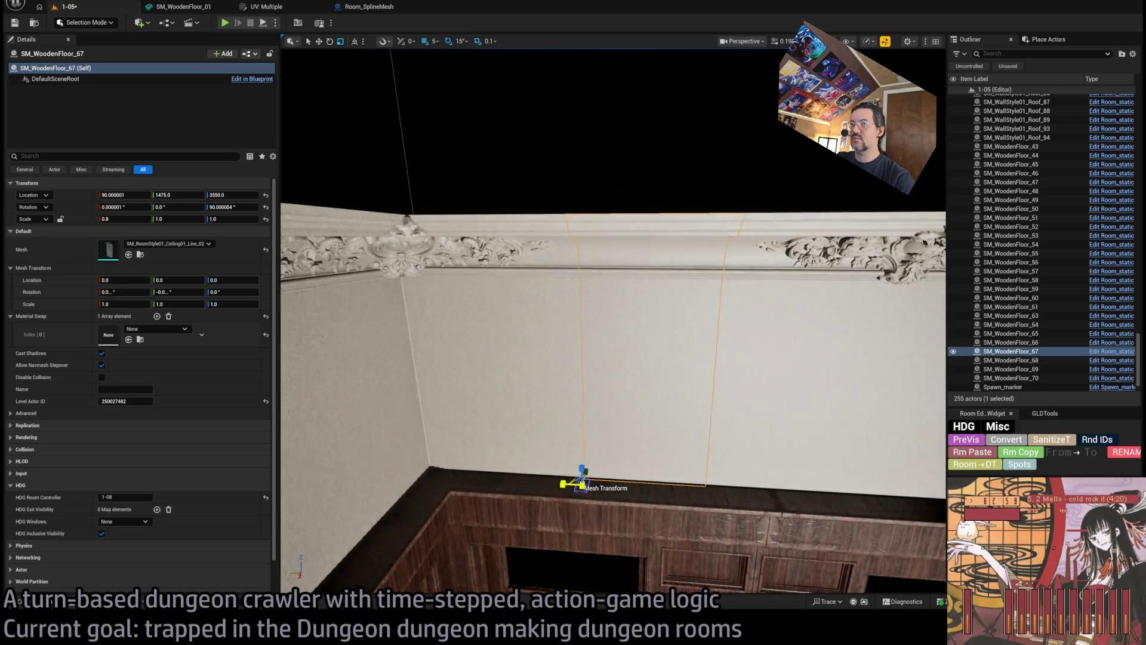
mouse_move(597, 298)
left_mouse_down()
mouse_move(283, 174)
mouse_move(477, 191)
mouse_move(945, 172)
mouse_move(848, 131)
mouse_move(777, 155)
mouse_move(746, 150)
mouse_move(782, 162)
left_mouse_up()
Duplicate a ceiling panel beside the opening and slide the copy along.
left_click(616, 385)
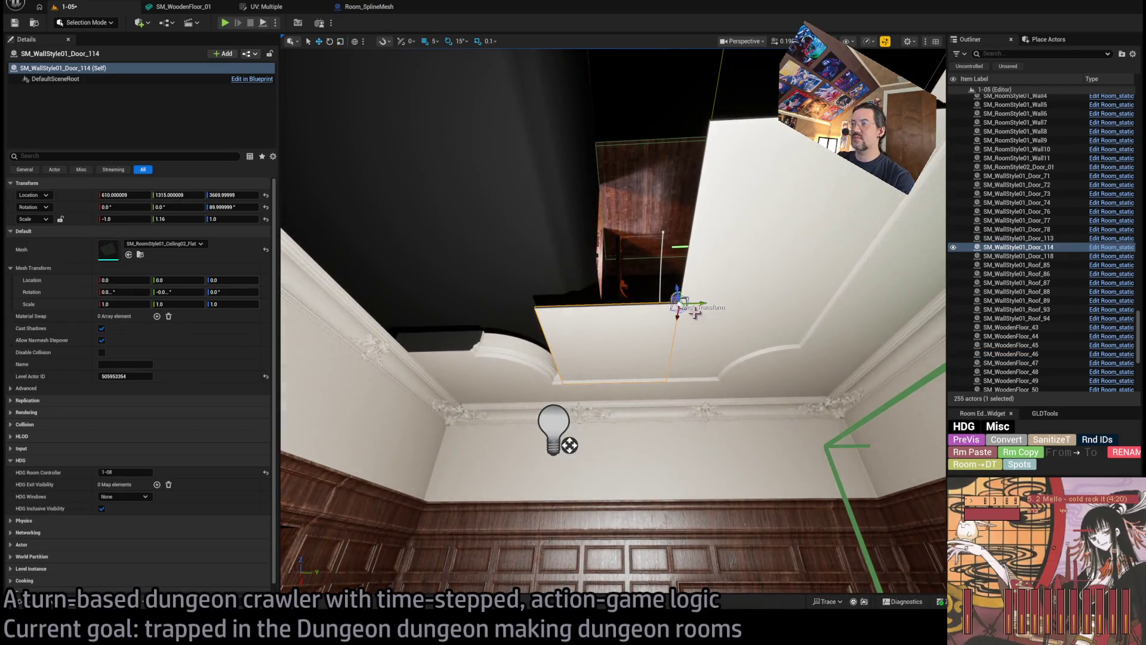
left_click_drag(684, 312, 551, 323)
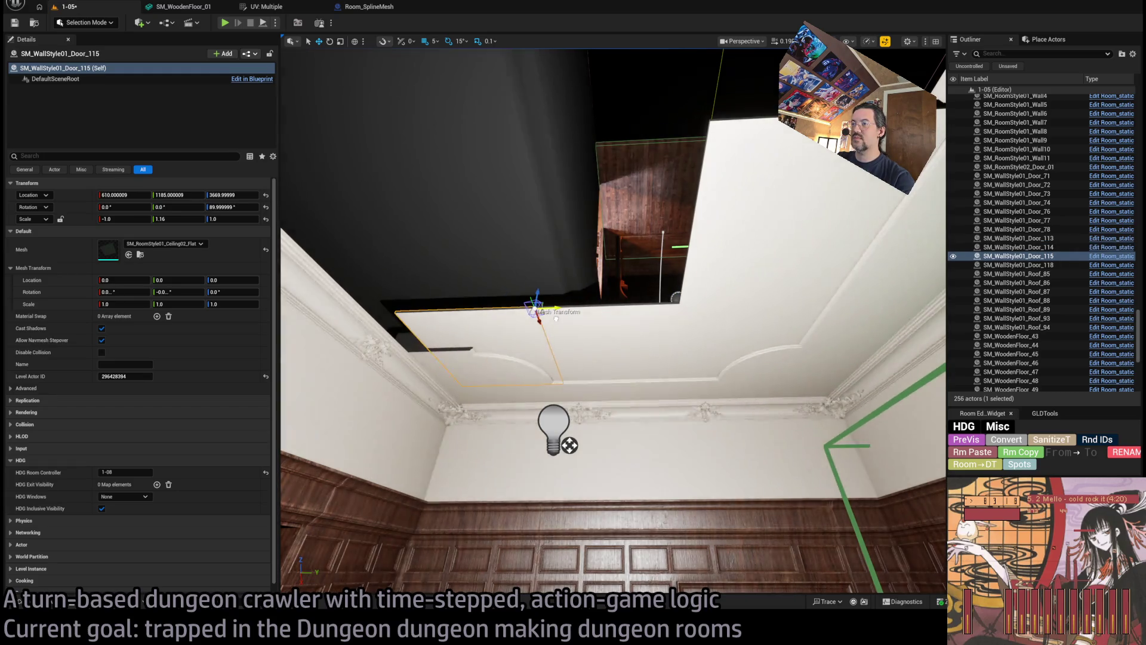
left_click_drag(500, 388, 477, 334)
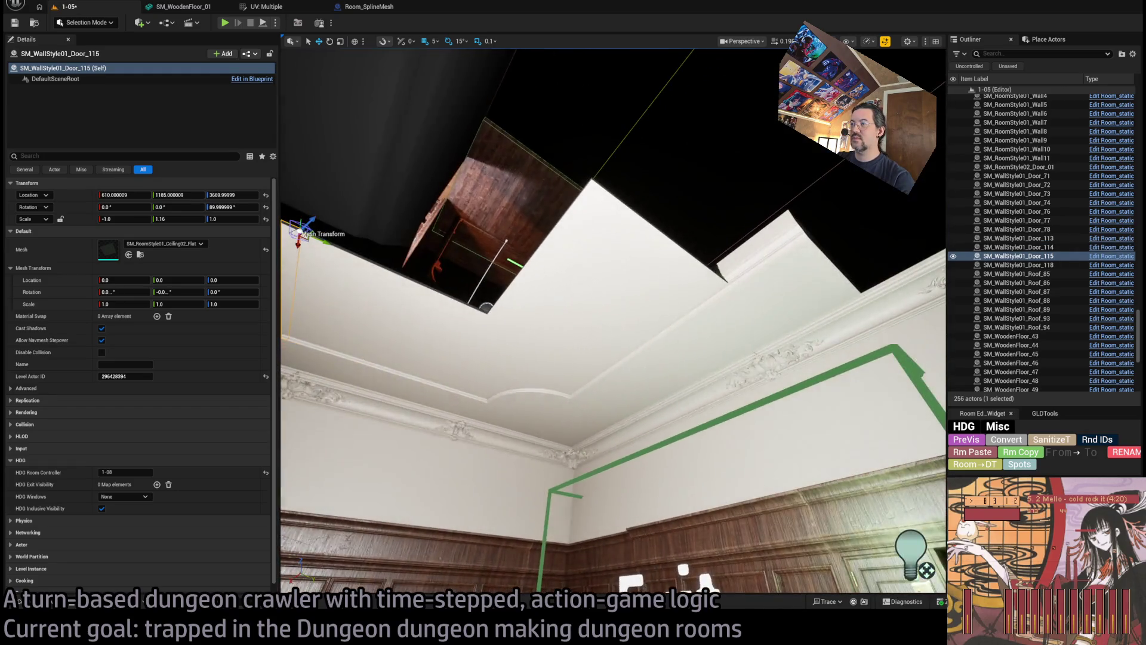
left_click(1016, 175)
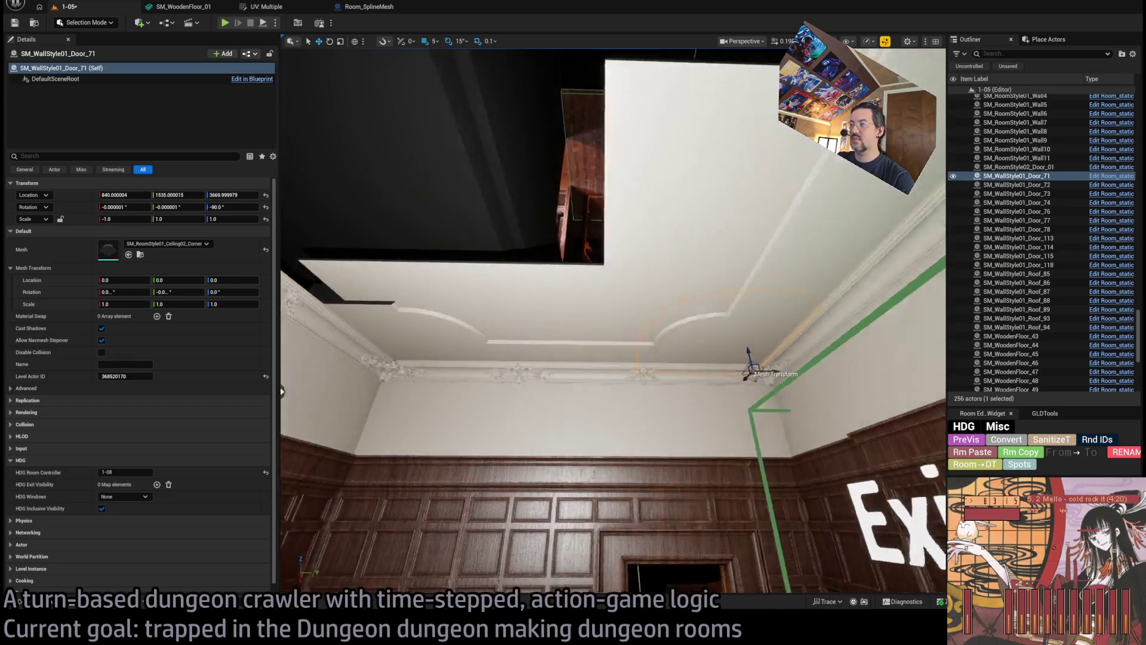
mouse_move(615, 322)
left_mouse_down()
mouse_move(615, 289)
mouse_move(597, 298)
left_mouse_up()
Select adjacent ceiling panels near the Exit sign and copy them over to the corner.
left_click(481, 334)
left_click(578, 340, "ctrl")
left_click(670, 340, "ctrl")
left_click_drag(670, 340, 651, 326)
key("ctrl+z")
left_click_drag(475, 338, 470, 343)
key("ctrl+y")
key("ctrl+y")
key("ctrl+y")
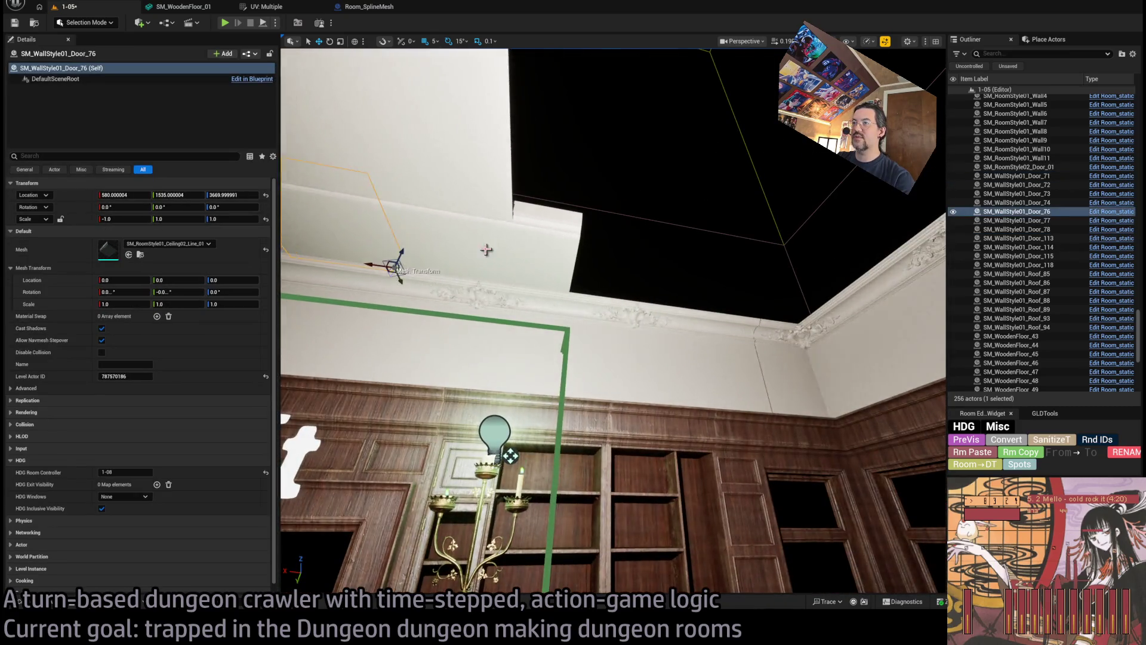
left_click_drag(537, 295, 508, 287)
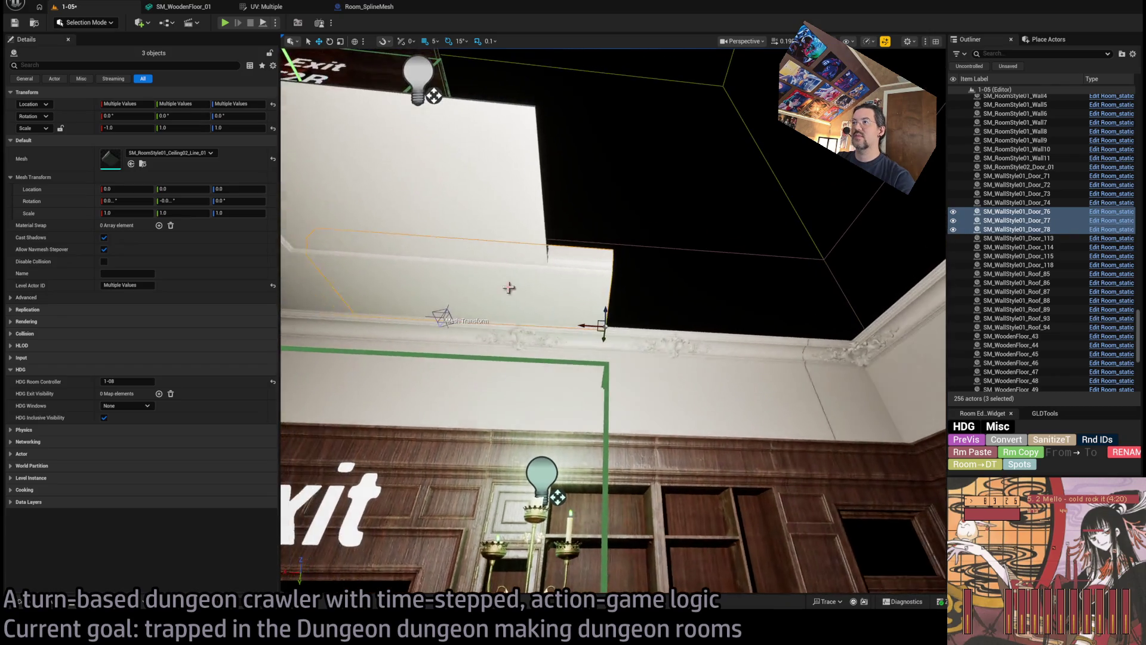
left_click(594, 294)
left_click(574, 292)
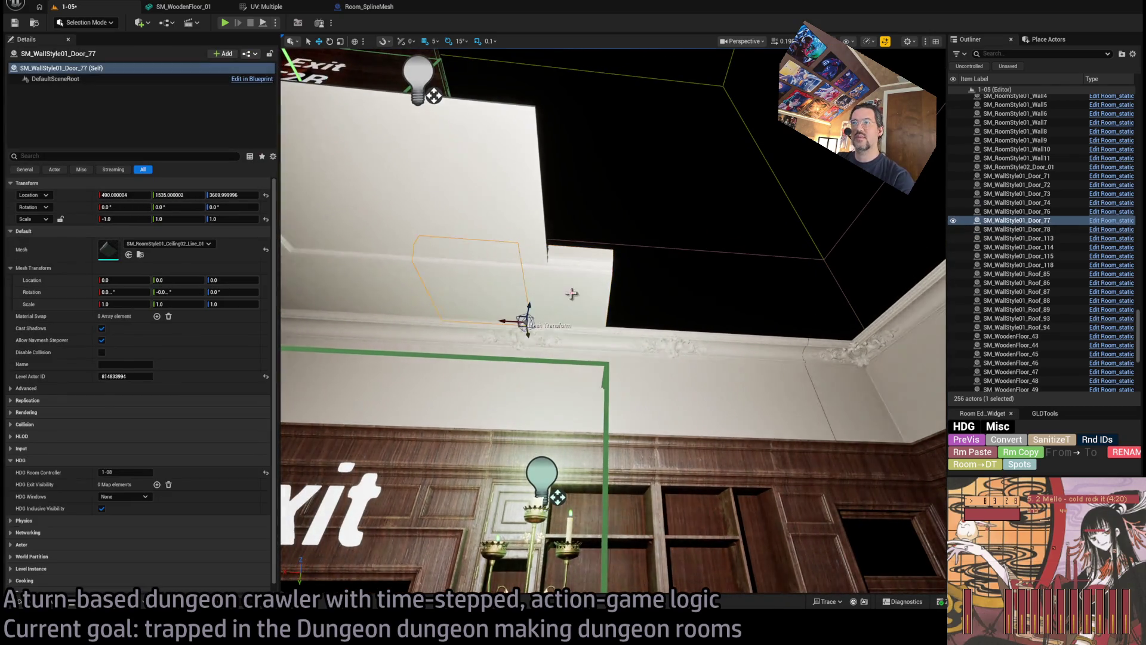
left_click(481, 311)
left_click(561, 302, "ctrl")
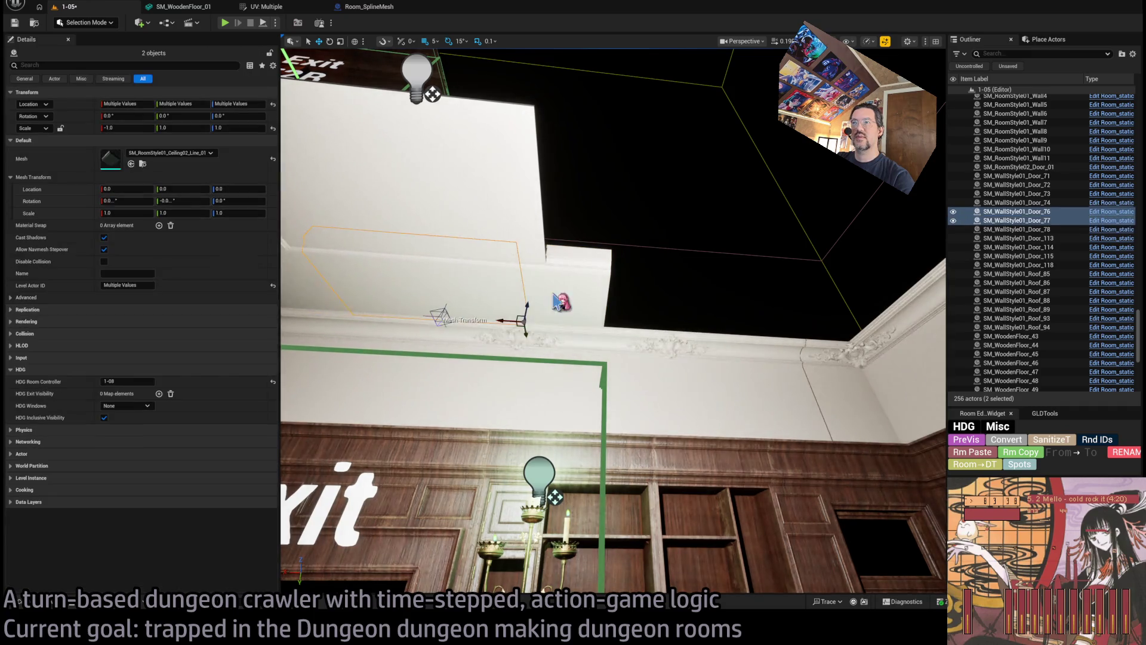
left_click_drag(558, 325, 794, 345, "alt")
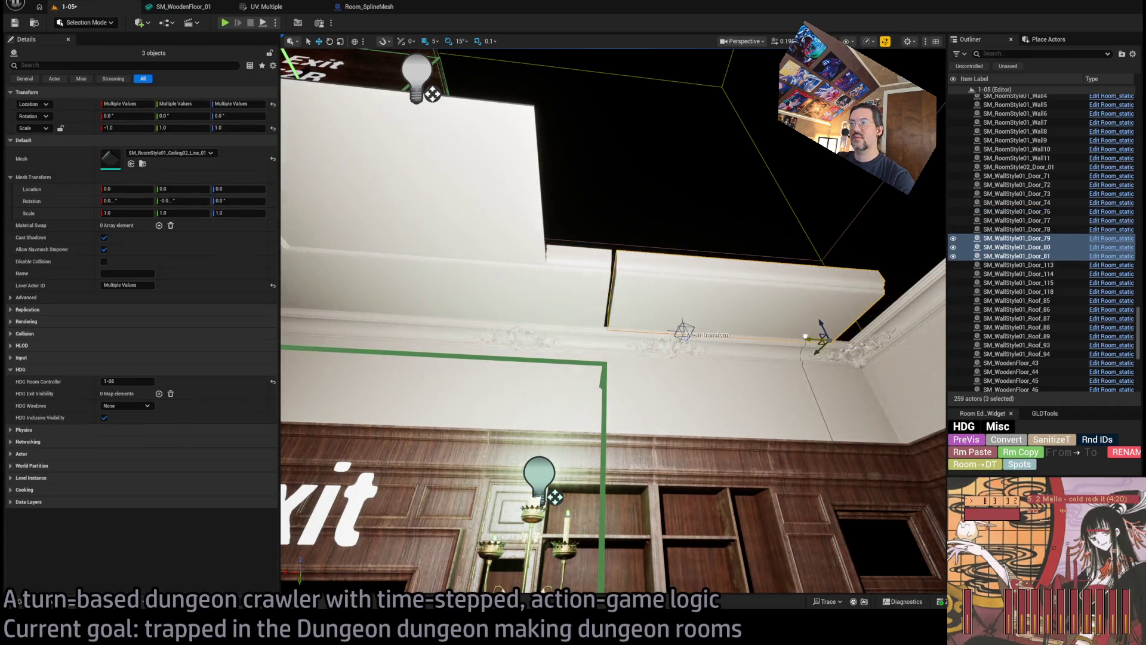
Copy the Door_71 corner trim turned 90° and slide it into the ceiling corner.
left_click(584, 328)
key("f")
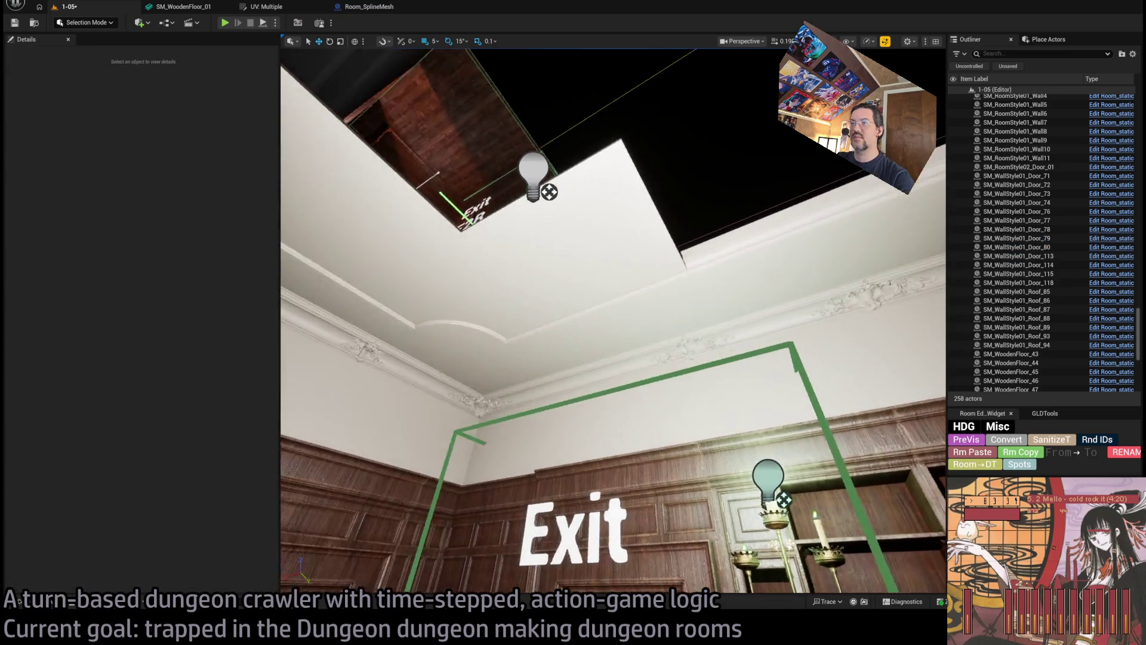
mouse_move(487, 389)
left_mouse_down("alt")
mouse_move(507, 412)
mouse_move(776, 209)
left_mouse_up("alt")
key("w")
key("f")
mouse_move(535, 386)
left_mouse_down()
mouse_move(699, 438)
mouse_move(651, 358)
left_mouse_up()
mouse_move(675, 580)
left_mouse_down("alt")
mouse_move(627, 507)
mouse_move(632, 113)
mouse_move(785, 376)
mouse_move(643, 372)
left_mouse_up("alt")
Make another rotated corner trim copy and slide it along the wall to Y 980.
left_click_drag(536, 394, 486, 389, "alt")
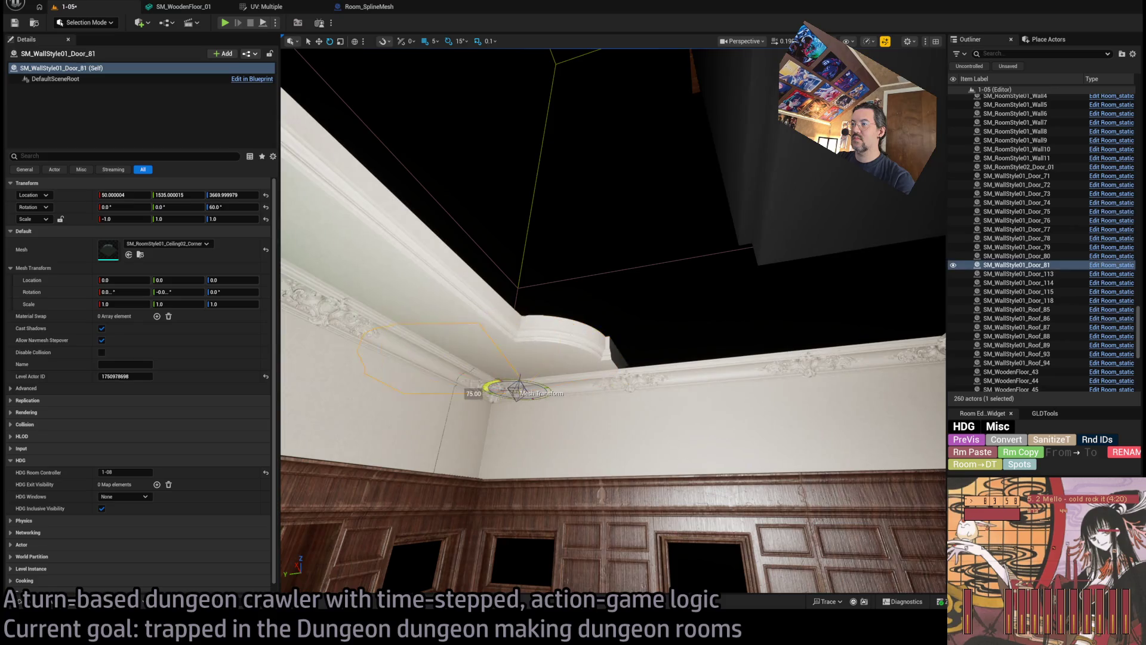
key("w")
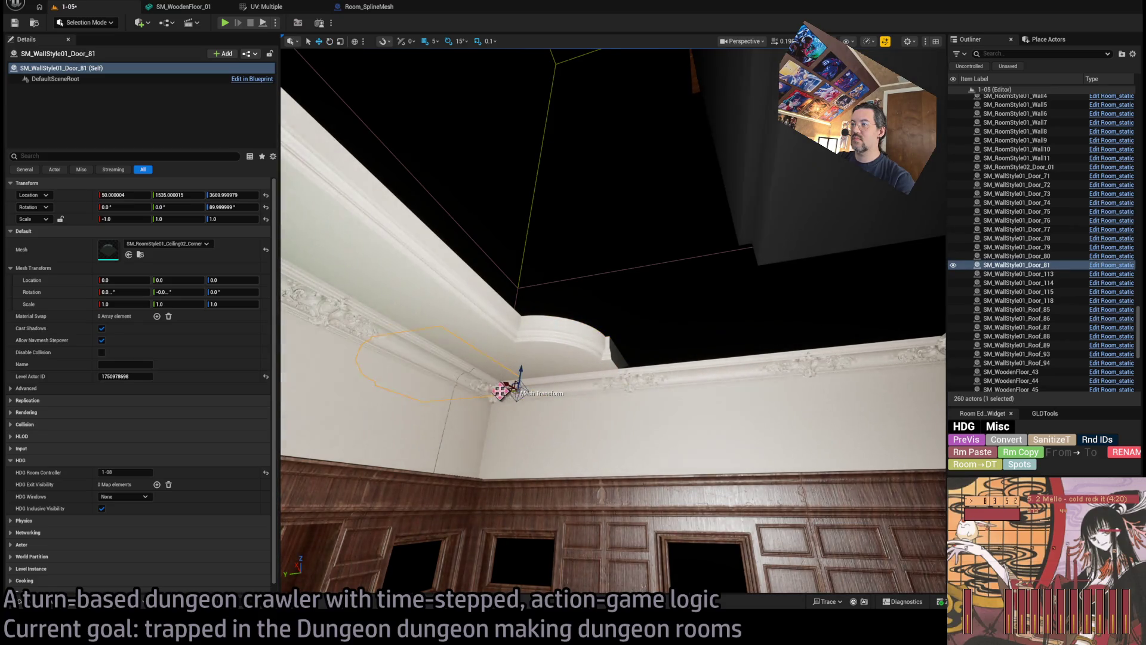
left_click_drag(841, 377, 736, 377)
mouse_move(914, 350)
left_mouse_down()
mouse_move(653, 448)
mouse_move(678, 447)
mouse_move(298, 418)
left_mouse_up()
mouse_move(442, 324)
left_mouse_down()
mouse_move(442, 395)
mouse_move(442, 324)
left_mouse_up()
left_click(442, 324)
left_click(538, 331, "ctrl")
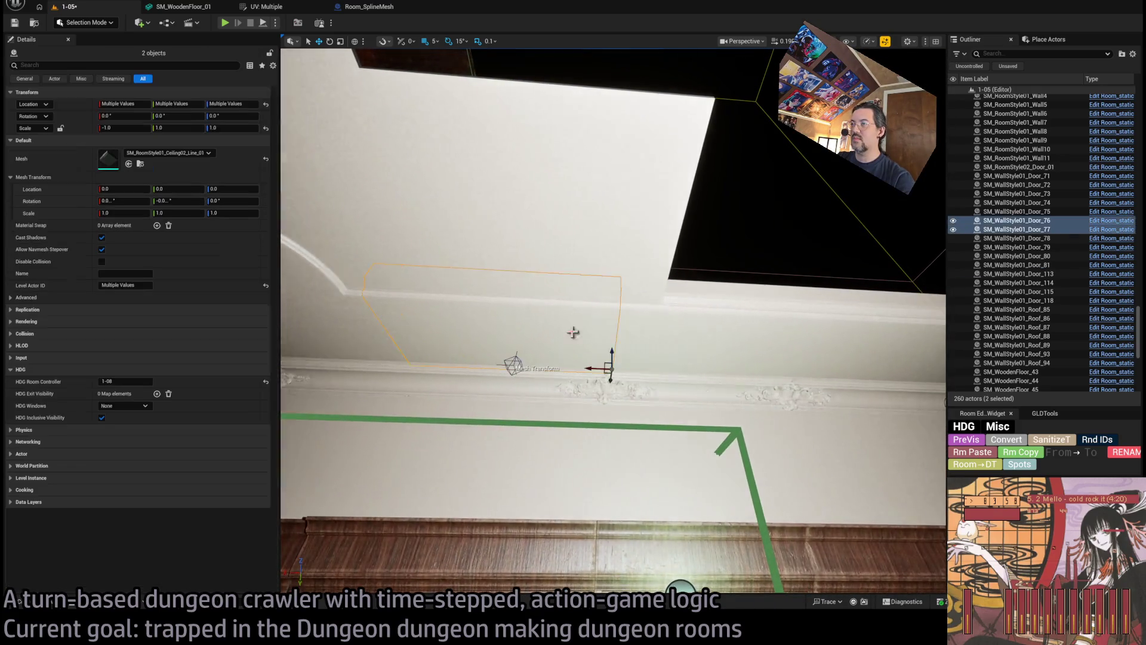
Duplicate and rotate five more ceiling trim pieces, then move the copied run into place.
left_click(696, 364, "ctrl")
left_click(788, 373, "ctrl")
left_click(876, 376, "ctrl")
mouse_move(876, 376)
left_mouse_down()
mouse_move(859, 406)
mouse_move(835, 371)
left_mouse_up()
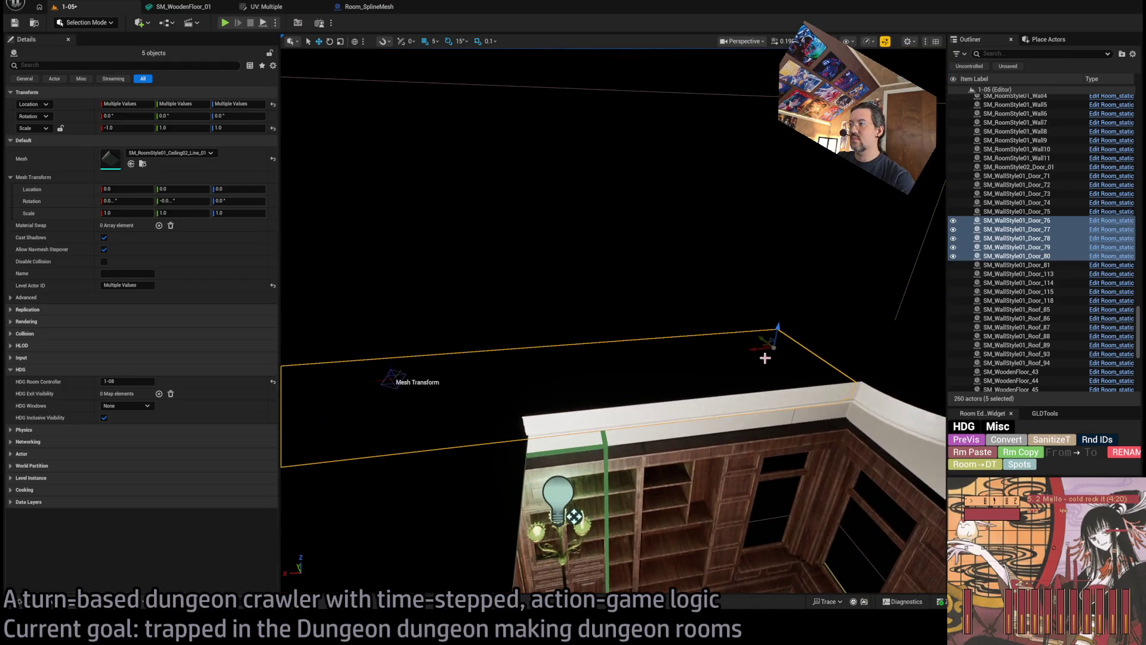
mouse_move(755, 359)
left_mouse_down()
mouse_move(740, 360)
mouse_move(770, 346)
mouse_move(746, 298)
left_mouse_up()
mouse_move(673, 396)
left_mouse_down()
mouse_move(663, 382)
mouse_move(673, 396)
left_mouse_up()
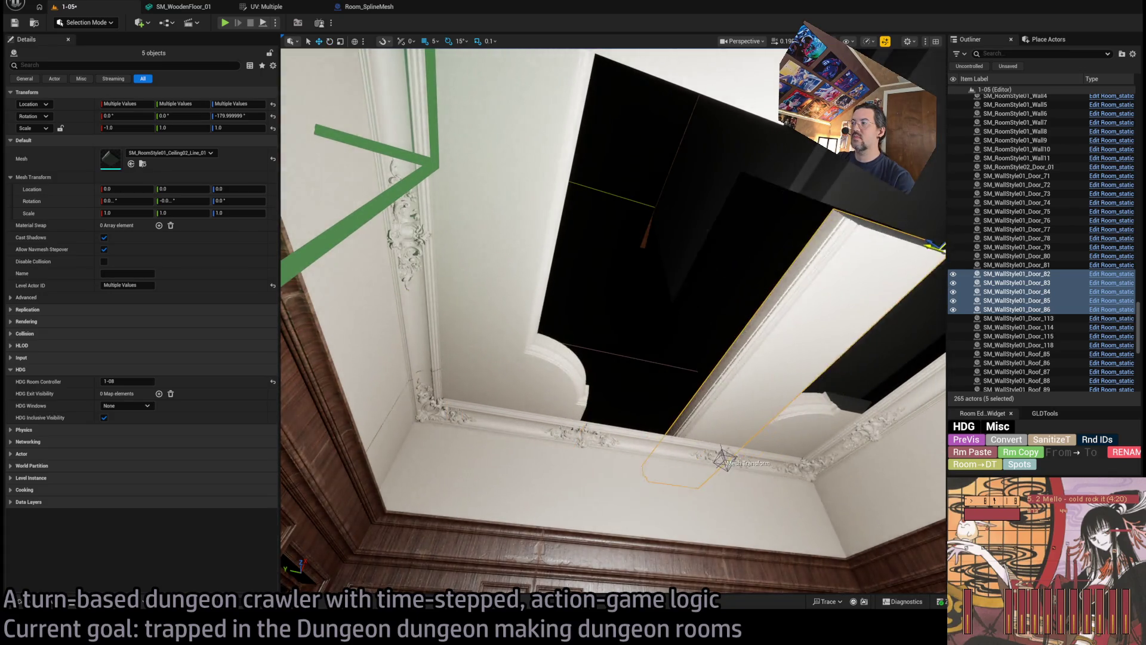
key("f")
mouse_move(630, 358)
left_mouse_down()
mouse_move(702, 432)
mouse_move(651, 376)
mouse_move(603, 352)
left_mouse_up()
Make rotated copies of trim pieces Door_72 and Door_73, undoing a misplaced move.
left_click(709, 365)
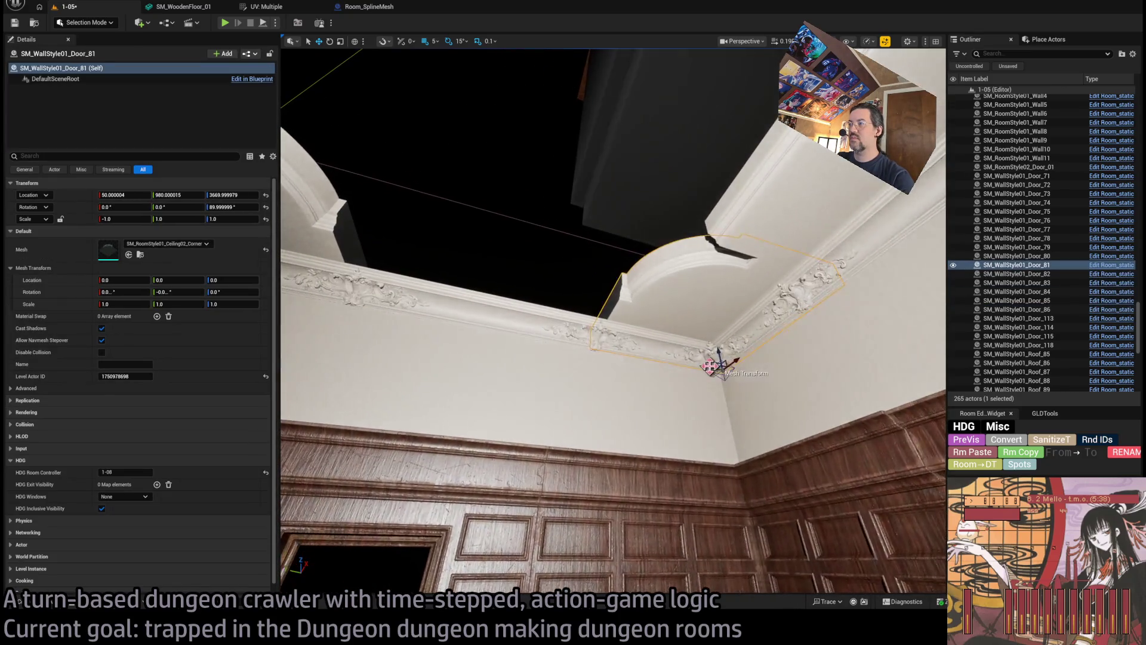
mouse_move(709, 366)
left_mouse_down()
mouse_move(571, 189)
mouse_move(715, 375)
mouse_move(748, 377)
mouse_move(422, 131)
mouse_move(379, 315)
mouse_move(716, 327)
mouse_move(610, 185)
left_mouse_up()
left_click(715, 375)
key("e")
key("w")
key("ctrl+z")
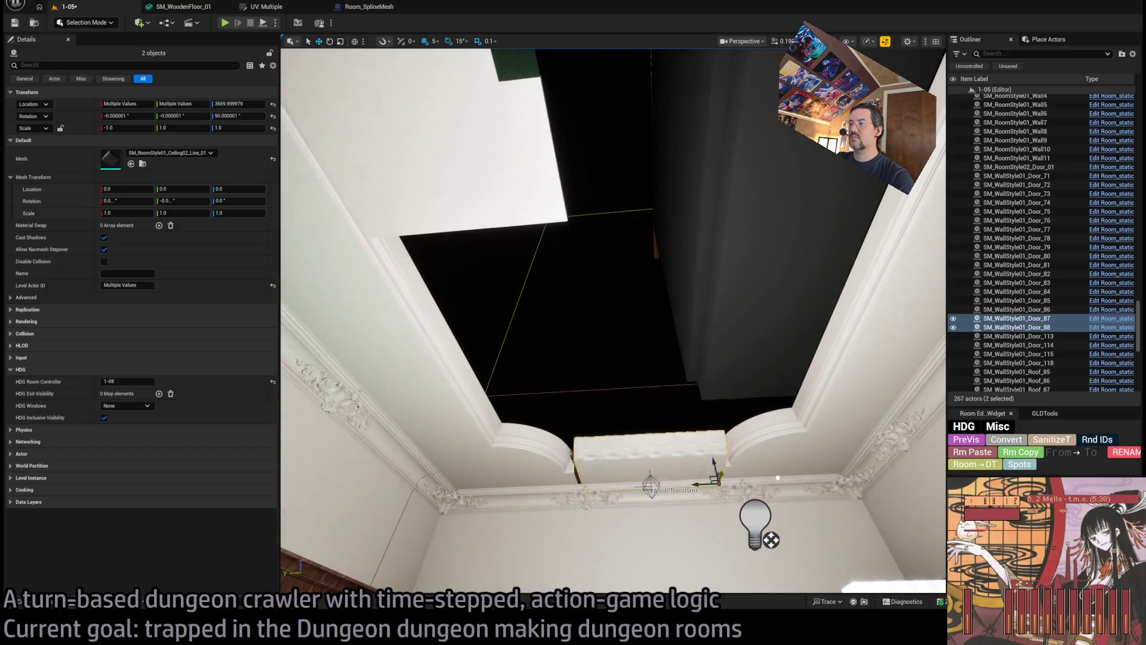
mouse_move(764, 490)
left_mouse_down()
mouse_move(731, 434)
mouse_move(808, 394)
mouse_move(768, 371)
mouse_move(717, 382)
mouse_move(687, 418)
mouse_move(637, 417)
mouse_move(645, 501)
left_mouse_up()
Duplicate flat ceiling panel Door_118 and shift the copy left toward the opening.
left_click(657, 454)
mouse_move(758, 362)
left_mouse_down()
mouse_move(759, 334)
mouse_move(755, 382)
mouse_move(800, 286)
left_mouse_up()
left_click_drag(887, 209, 511, 220)
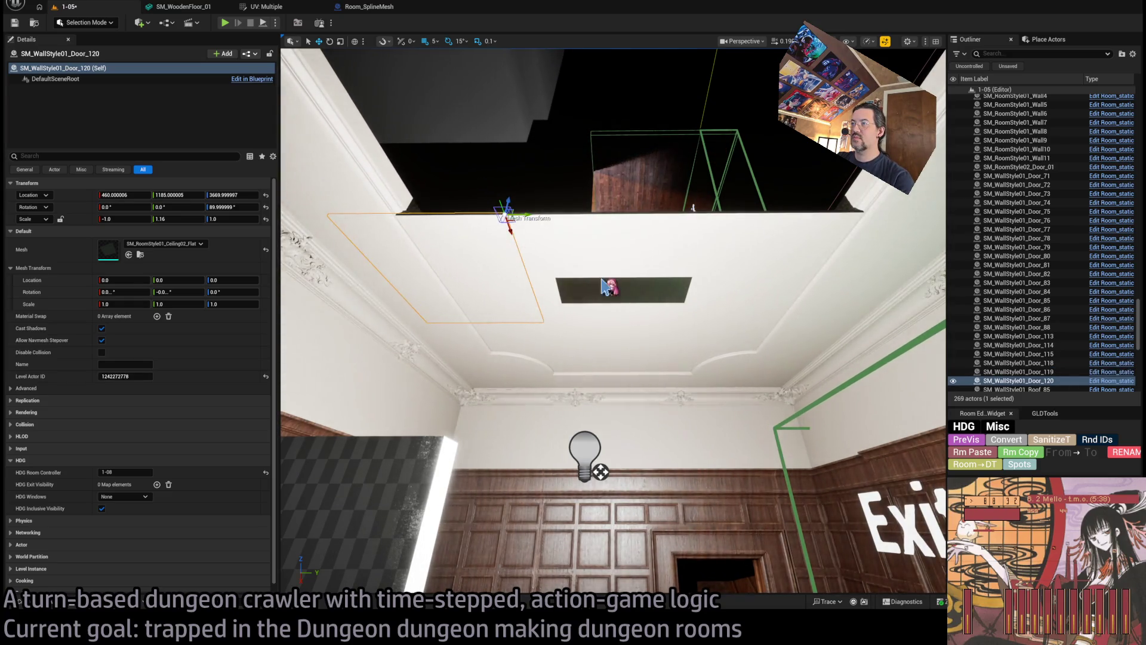
Select the three flat ceiling panels and duplicate them over the remaining ceiling opening.
left_click(606, 286, "ctrl")
left_click(712, 335, "ctrl")
mouse_move(711, 335)
left_mouse_down()
mouse_move(751, 444)
mouse_move(873, 298)
left_mouse_up()
left_click_drag(782, 436, 530, 431)
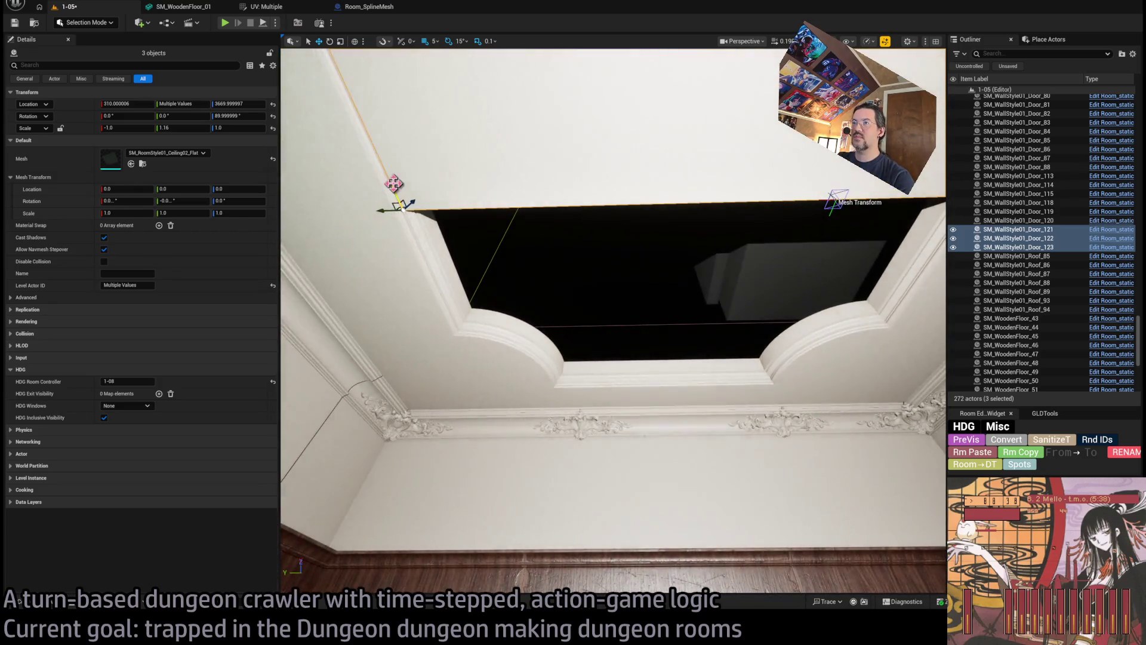
mouse_move(400, 185)
left_mouse_down()
mouse_move(454, 402)
mouse_move(444, 346)
mouse_move(492, 405)
mouse_move(466, 358)
mouse_move(457, 305)
mouse_move(519, 299)
left_mouse_up()
key("w")
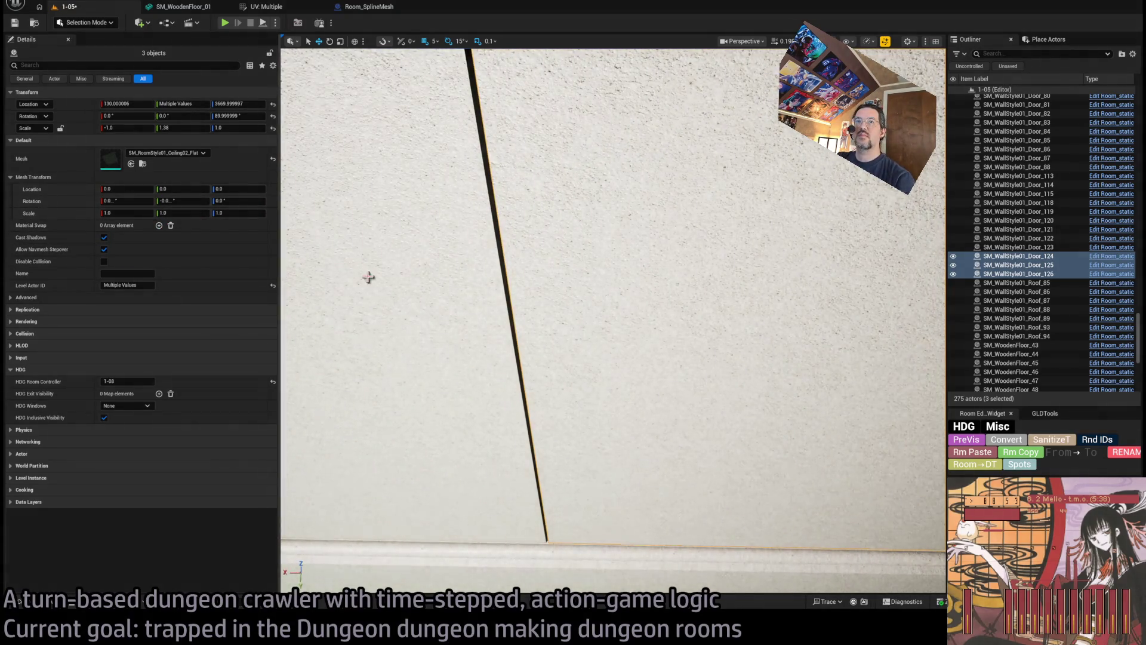
mouse_move(369, 277)
left_mouse_down()
mouse_move(363, 295)
mouse_move(385, 271)
left_mouse_up()
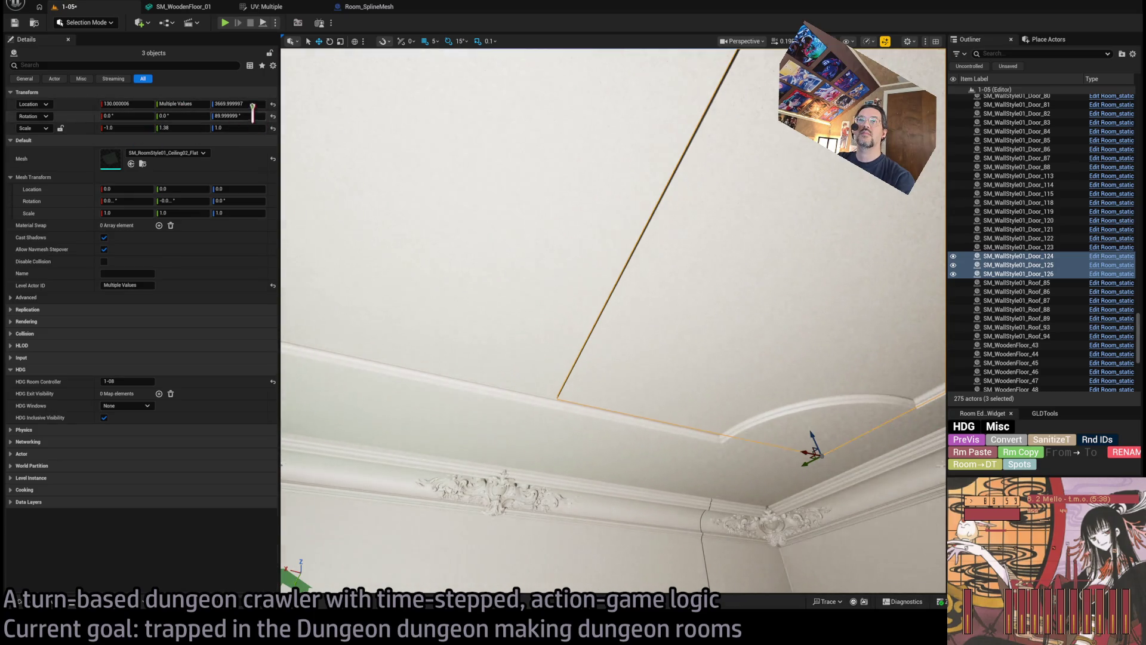
Raise the copied panels to Location Z 3670 and try a width scale of 1.4.
left_click(255, 105)
type("3670")
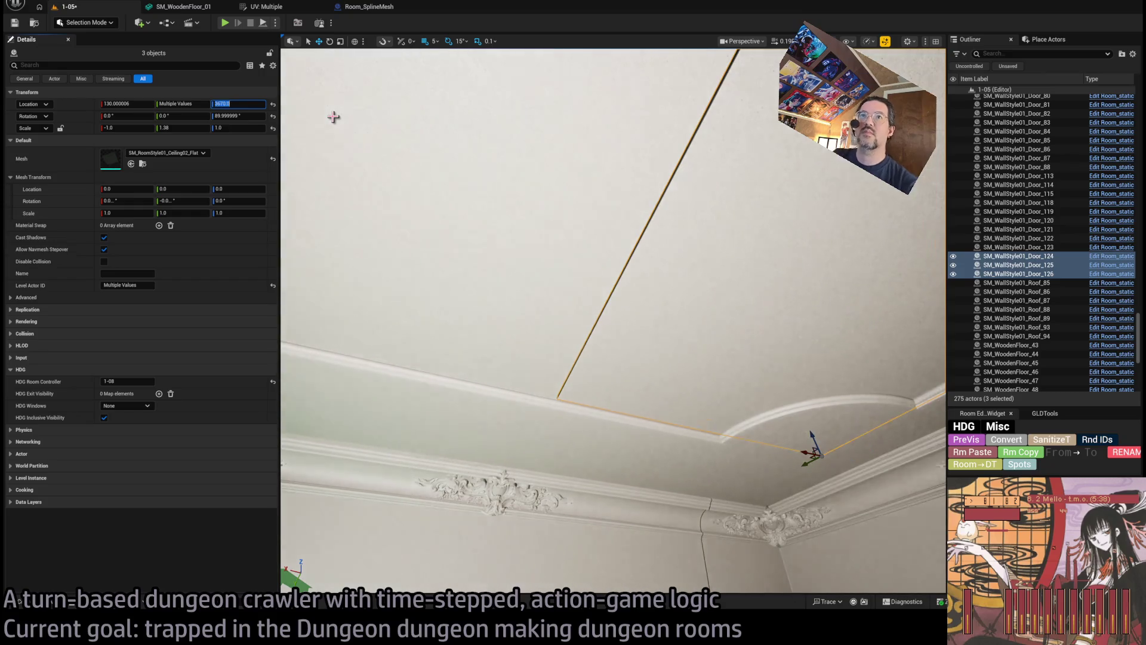
left_click(129, 104)
type("360")
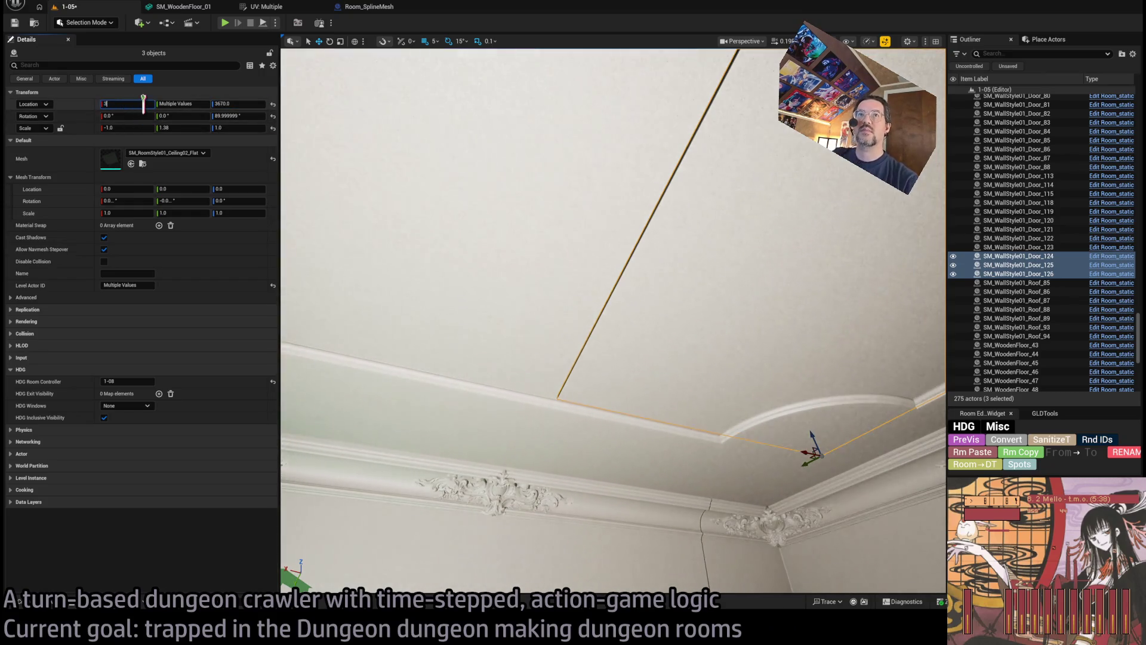
key("BackSpace")
key("BackSpace")
key("BackSpace")
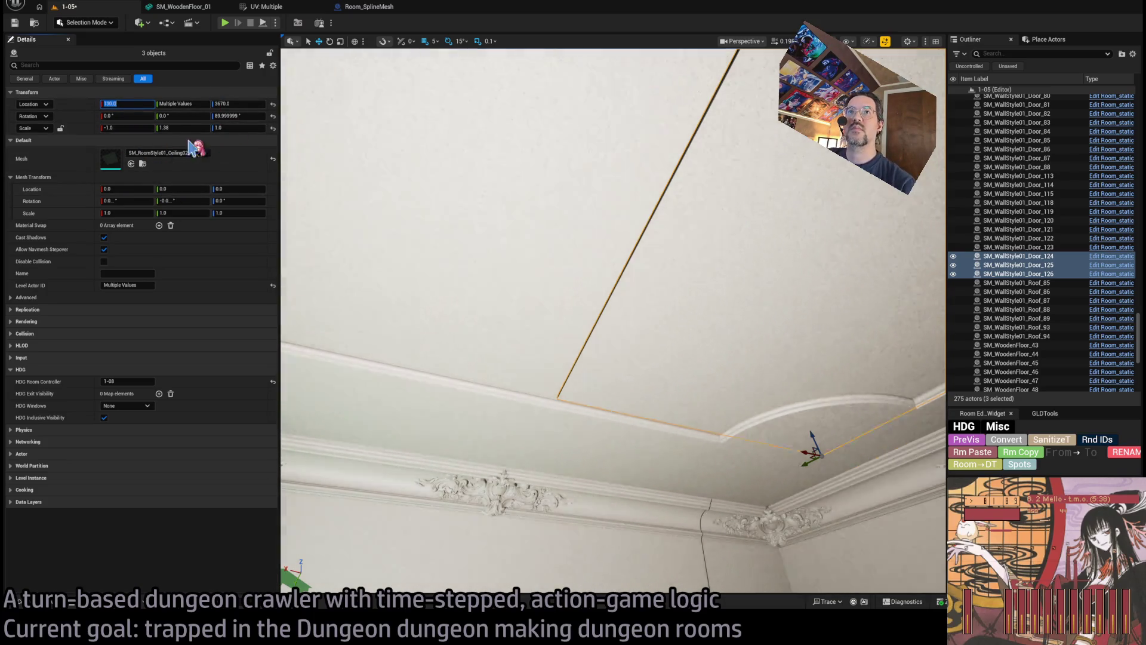
left_click(181, 128)
type("1.4")
key("Return")
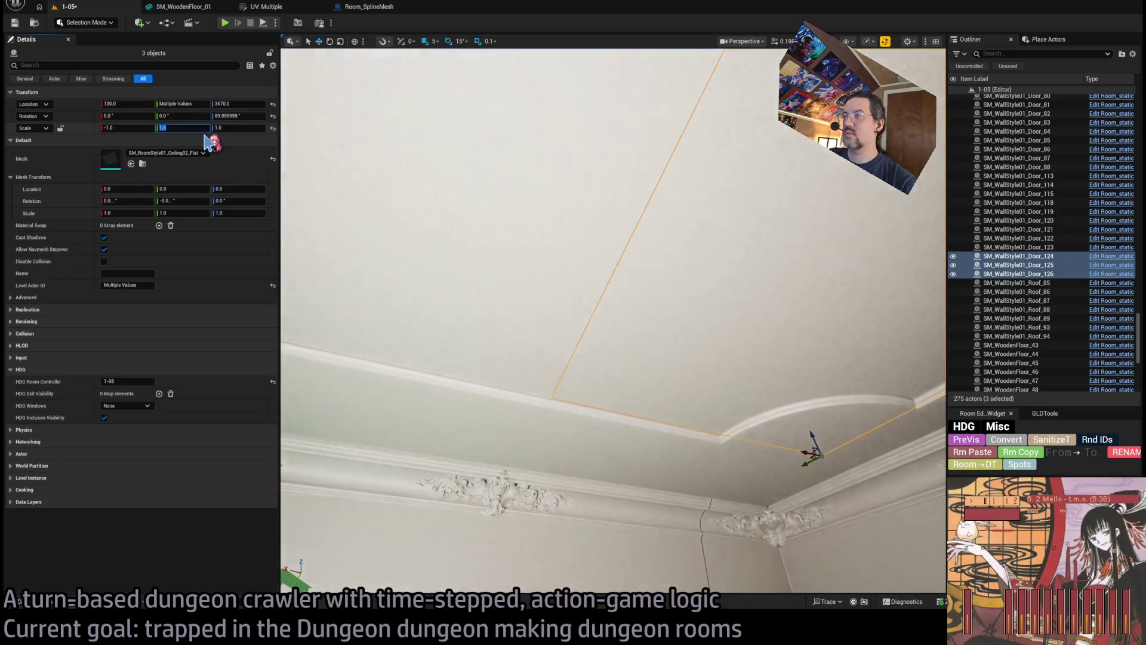
Set the panels' Location X to 135 and correct Scale Y to 1.35.
scroll(484, 256, "up", 2)
mouse_move(763, 410)
left_mouse_down()
mouse_move(769, 418)
mouse_move(754, 420)
left_mouse_up()
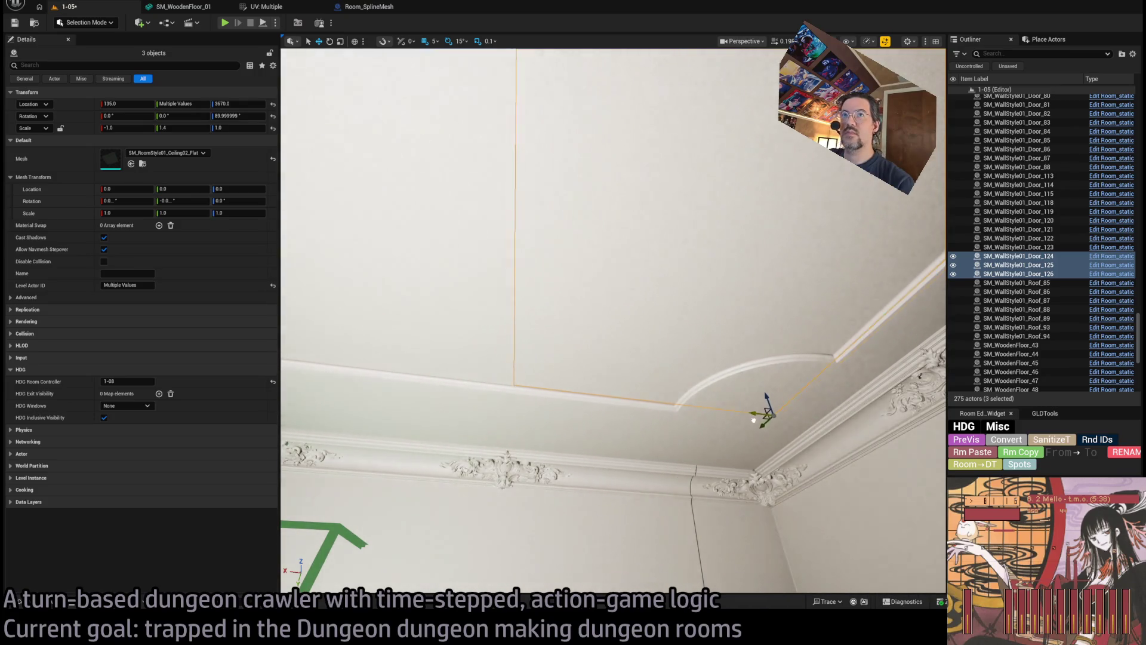
left_click(163, 127)
type("135")
key("Return")
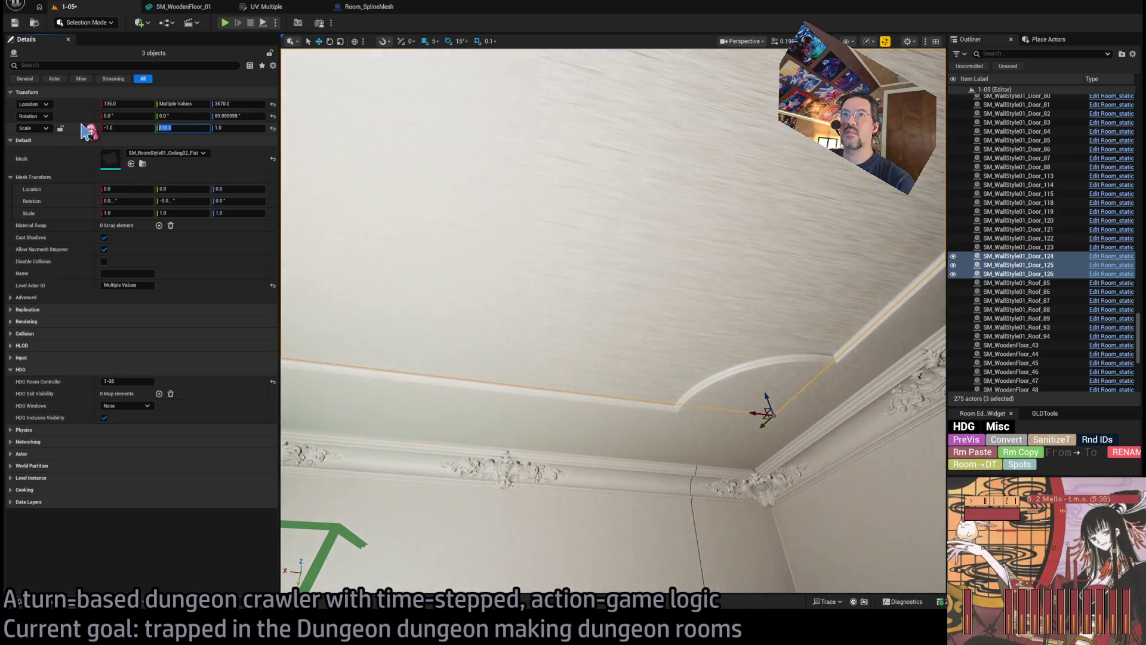
type("1.35")
key("Return")
left_click_drag(417, 298, 418, 382)
left_click_drag(597, 299, 608, 274)
left_click(608, 274)
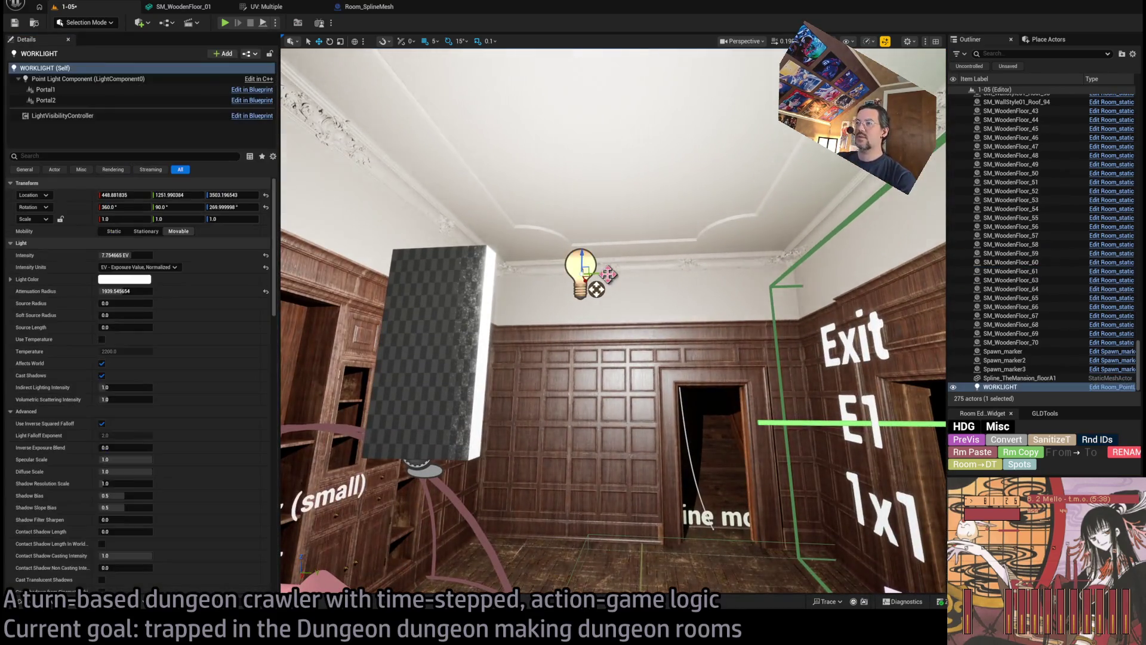
Delete the WORKLIGHT point light and save the 1-05 level.
key("Delete")
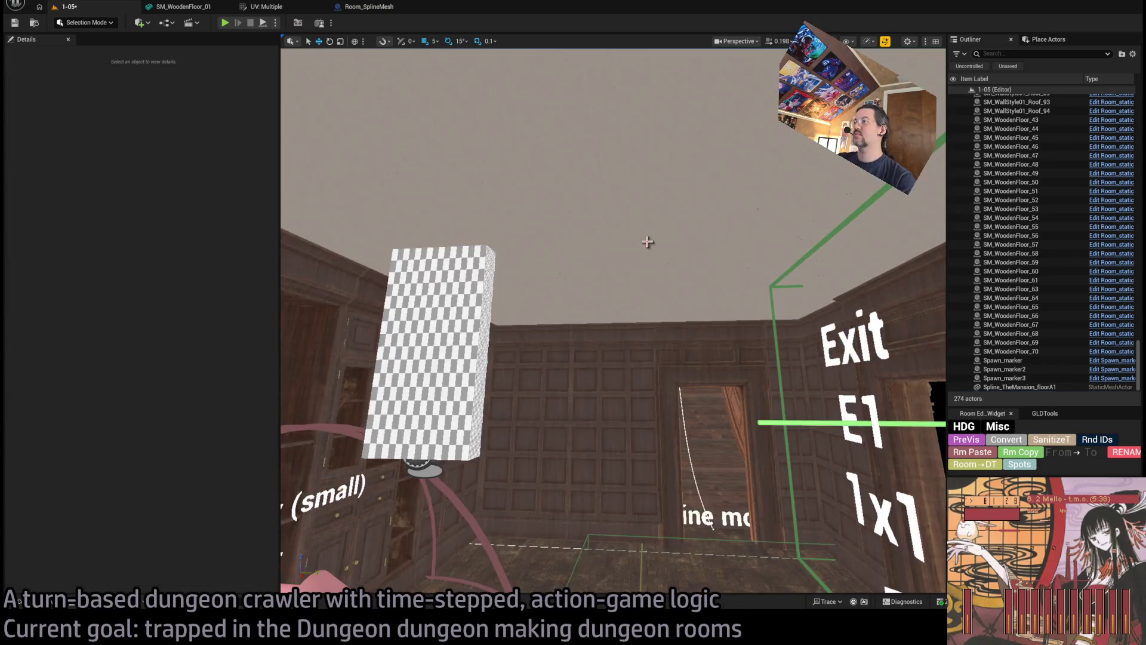
left_click_drag(647, 242, 648, 281)
key("ctrl+s")
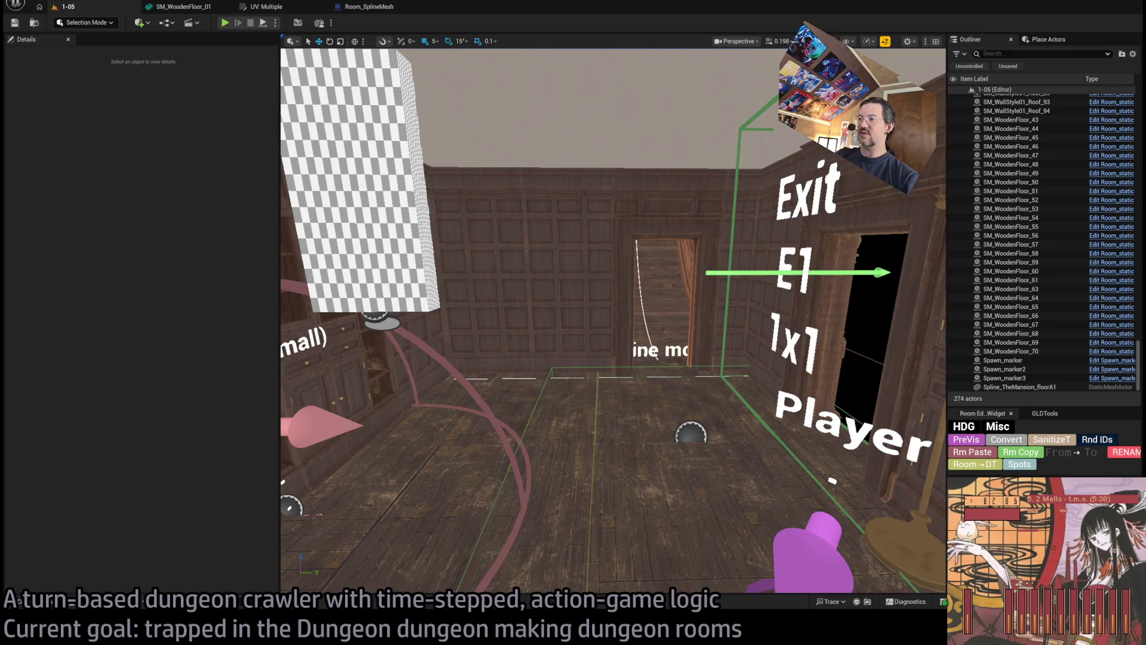
Fly through the doorway and neighbouring rooms to inspect the finished ceilings and bookshelf wall.
key("w")
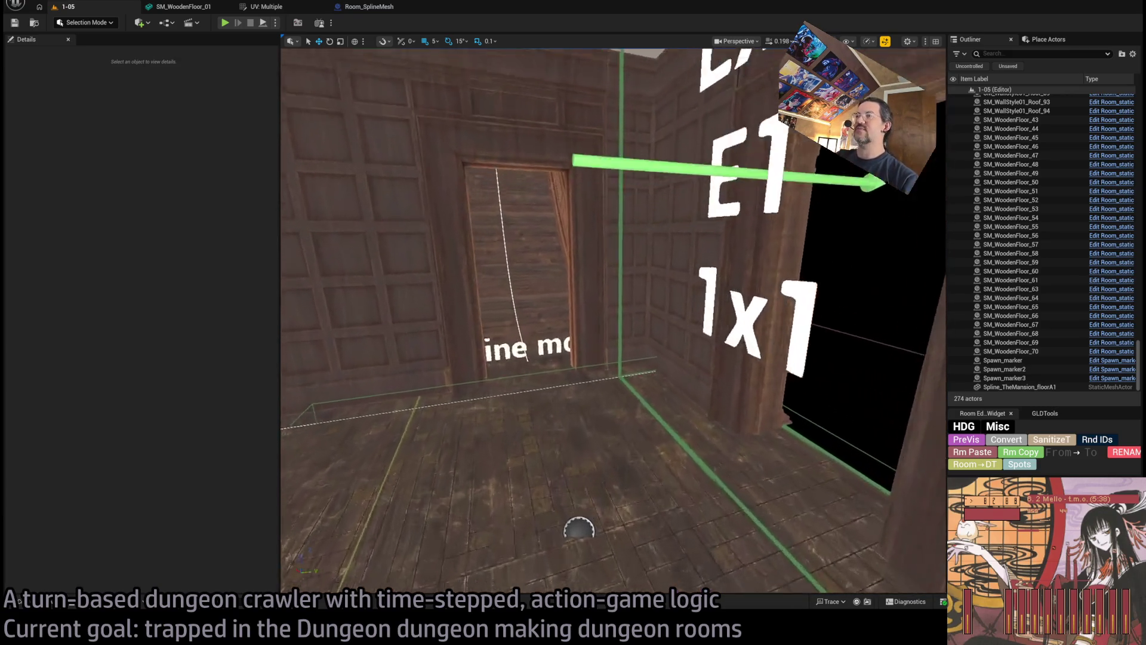
key("w")
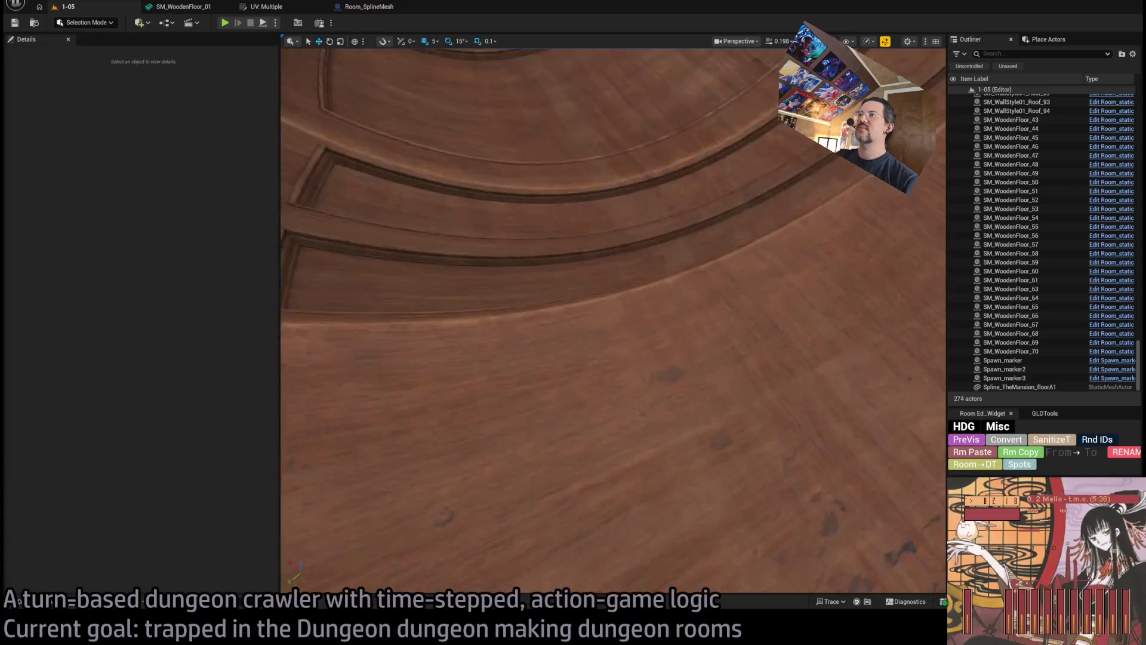
key("w")
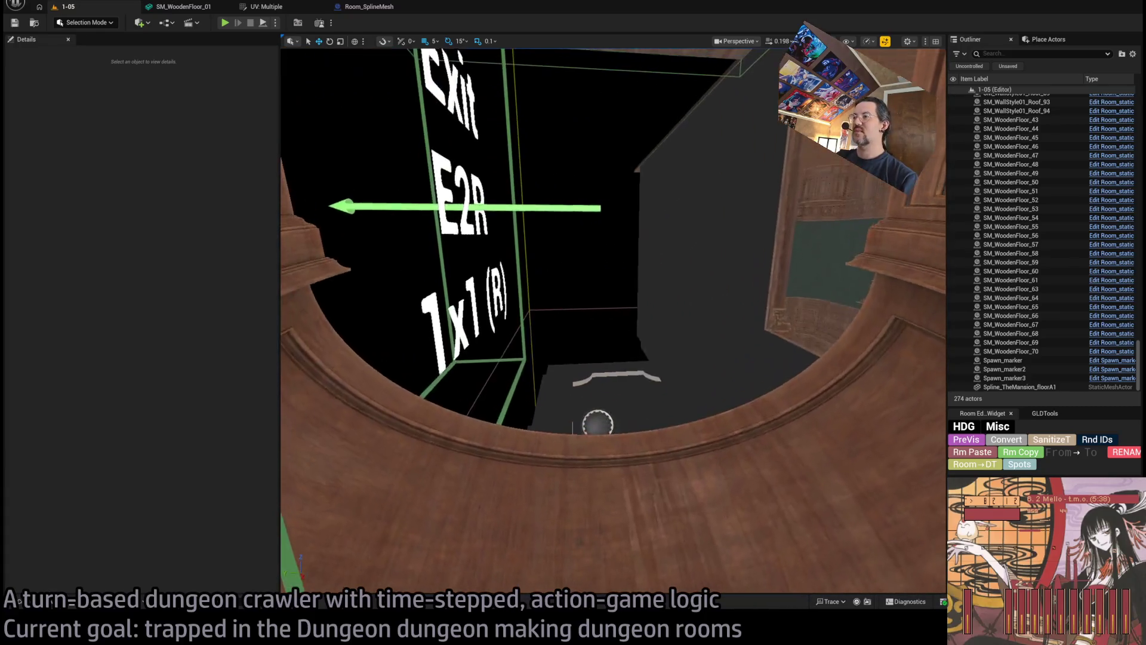
key("w")
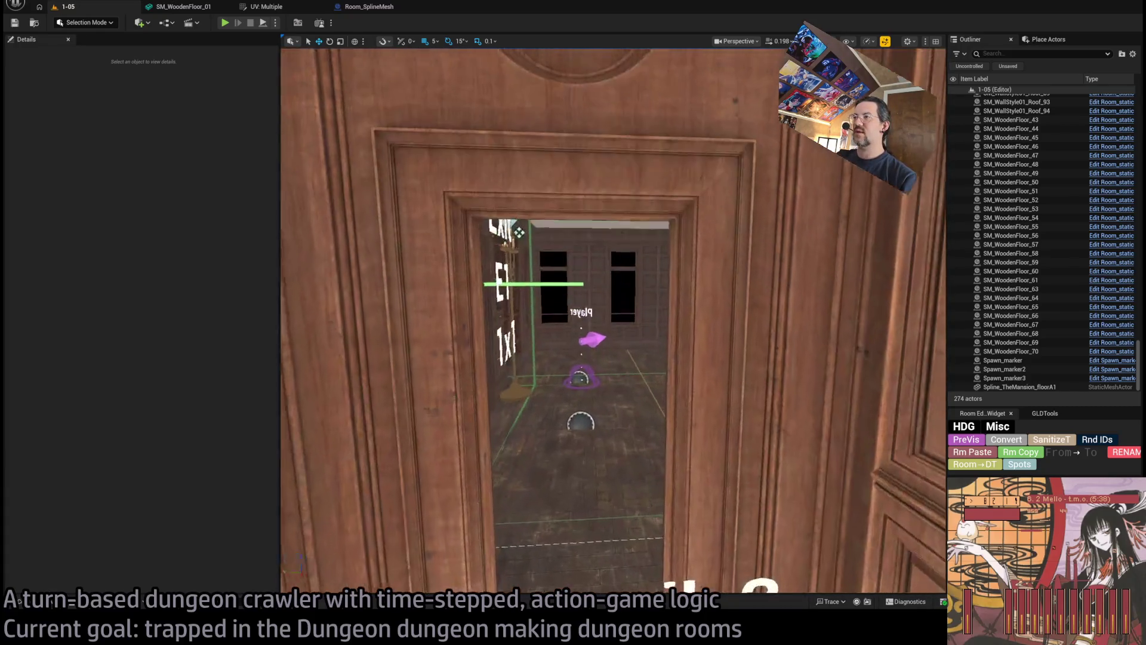
key("w")
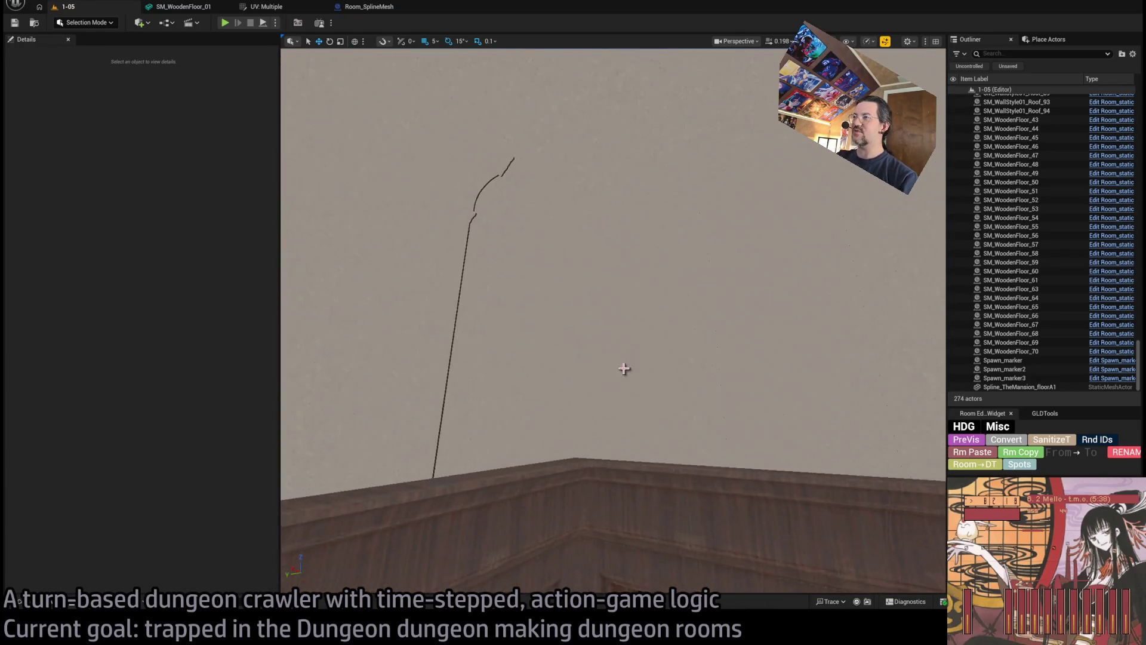
Give ceiling piece SM_WoodenFloor_68 an X scale of 1.36.
left_click(533, 347)
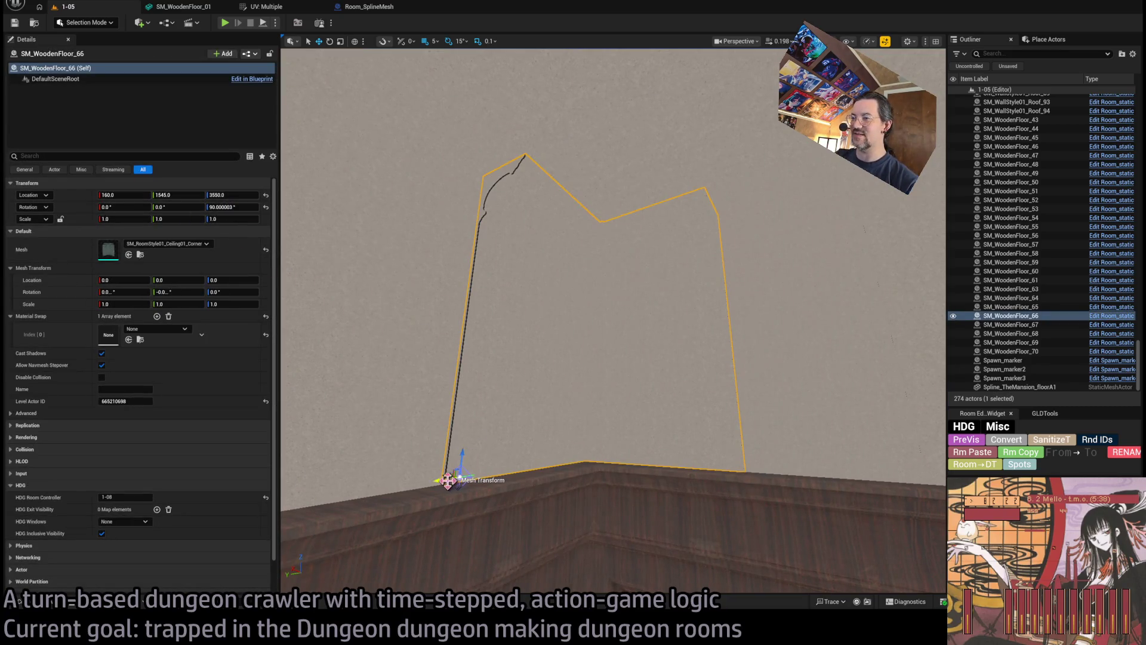
key("f")
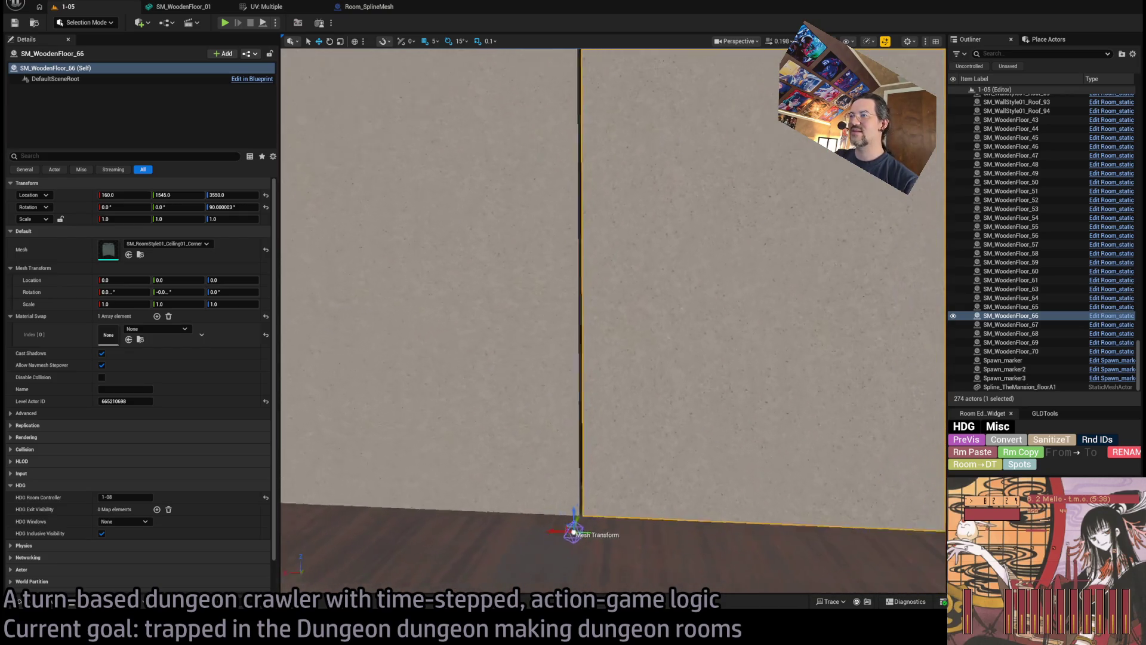
left_click_drag(474, 449, 623, 470)
left_click(492, 339)
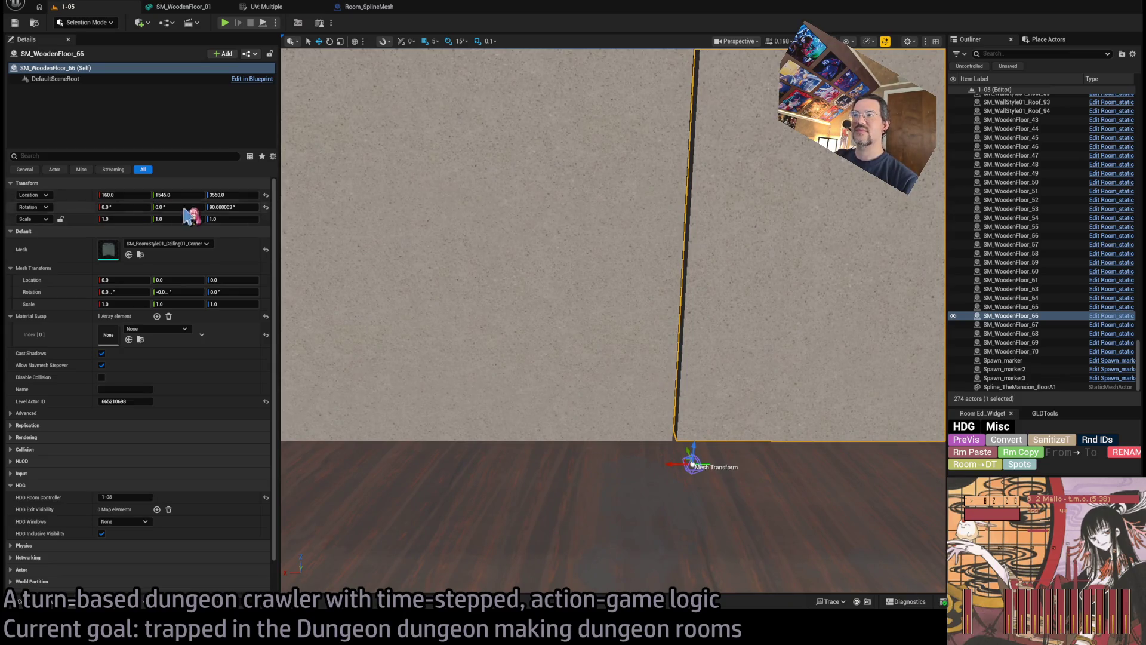
key("f")
left_click(122, 218)
type("6")
key("Return")
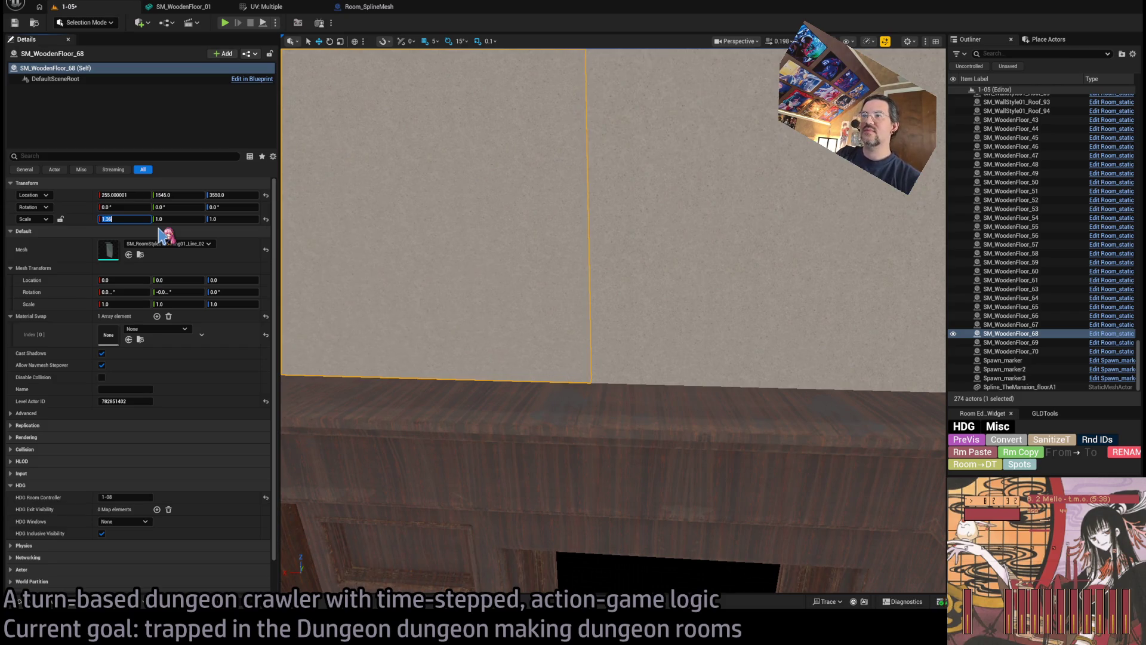
scroll(473, 225, "down", 10)
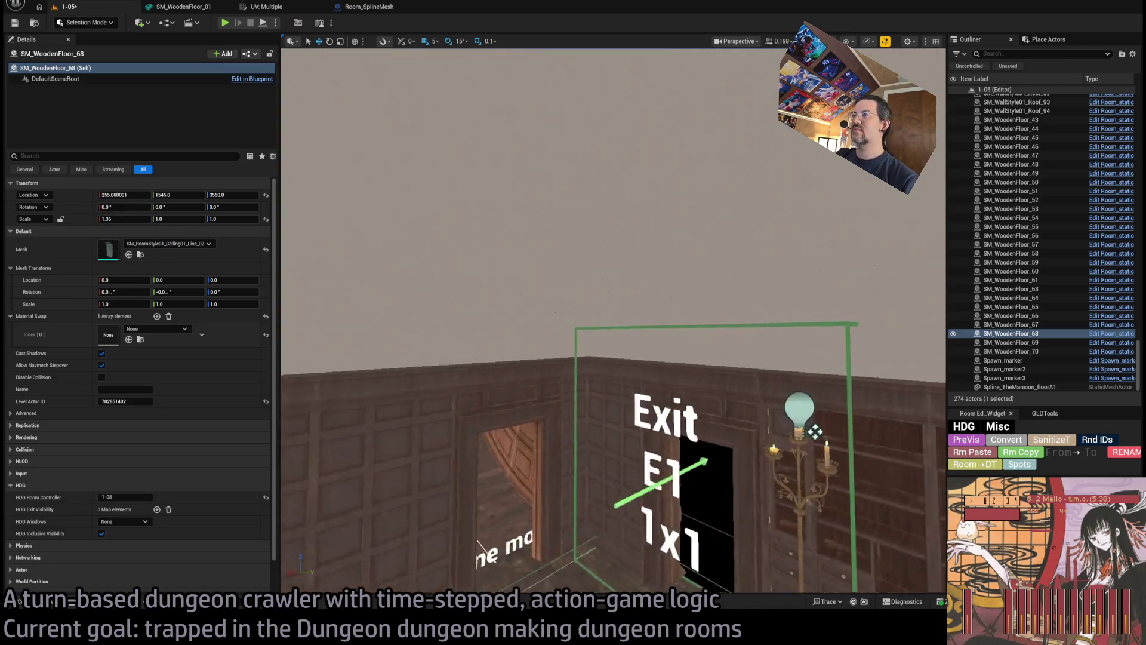
scroll(598, 455, "up", 10)
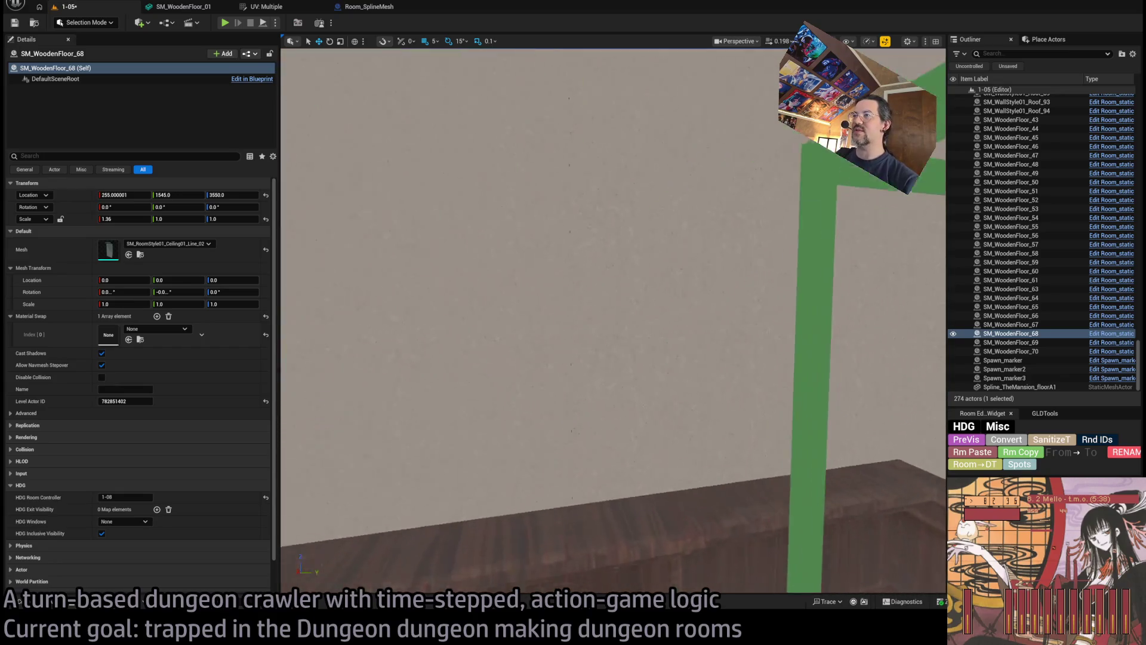
scroll(615, 321, "down", 5)
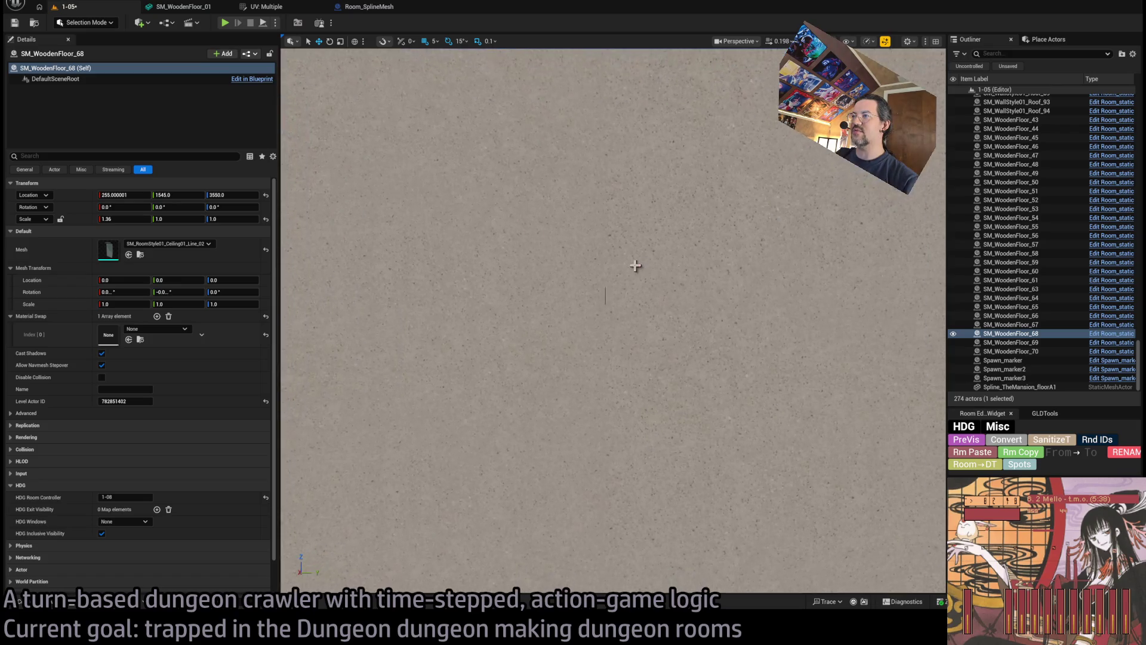
Round SM_WoodenFloor_45's location to 820, 1405, 3550 and save the level.
left_click(541, 293)
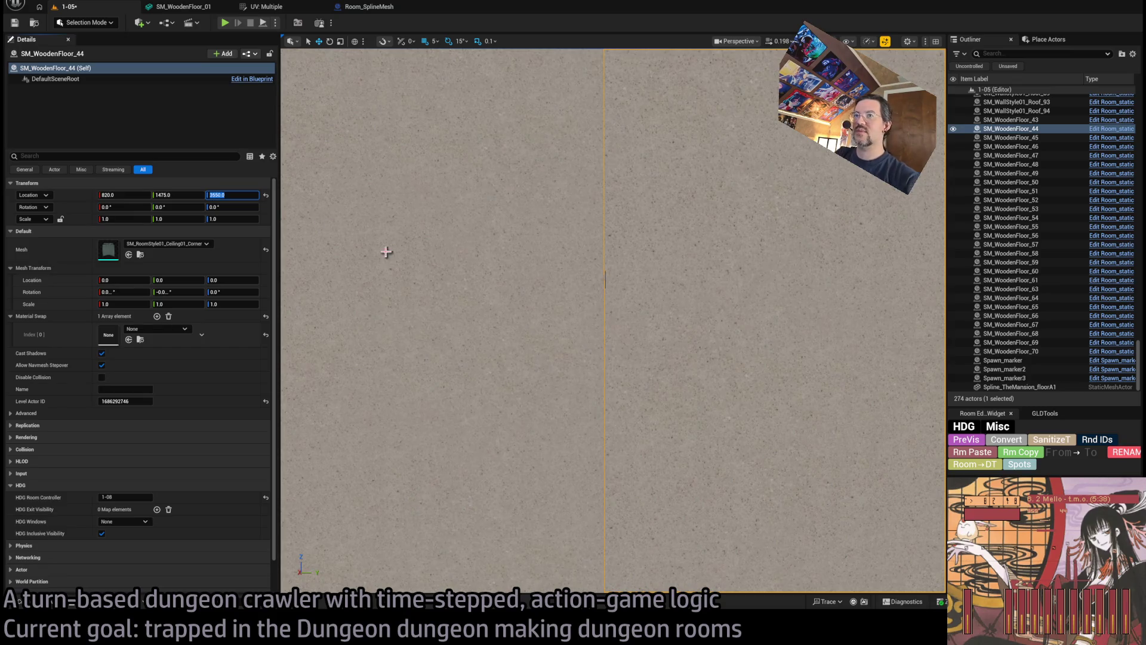
left_click(498, 273)
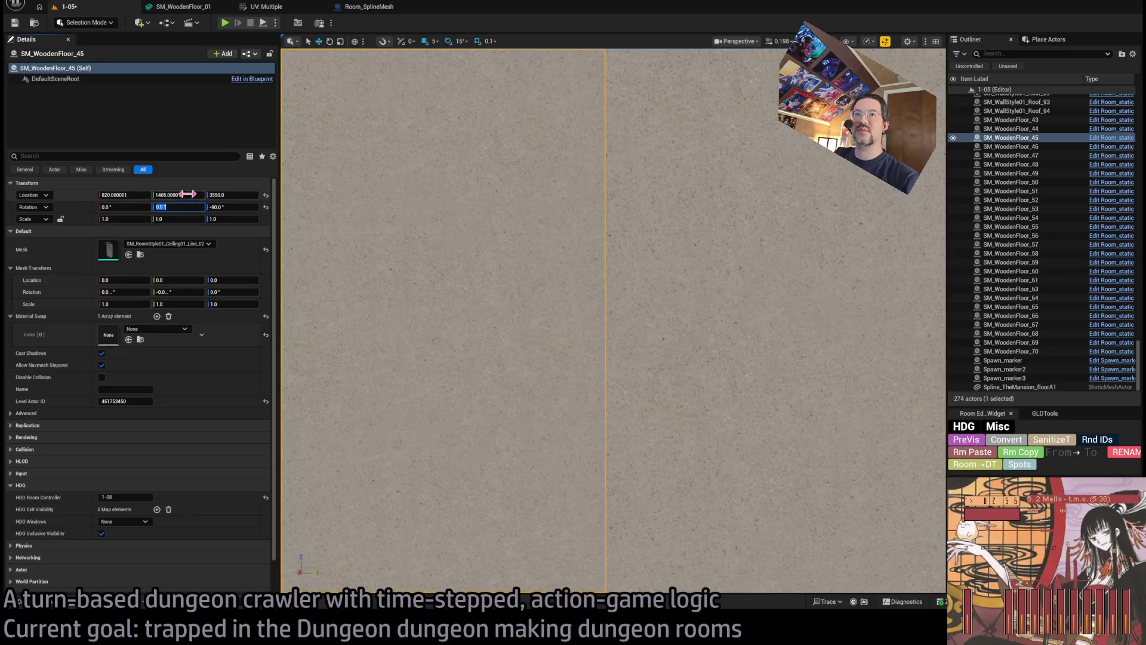
key("Return")
scroll(508, 284, "down", 5)
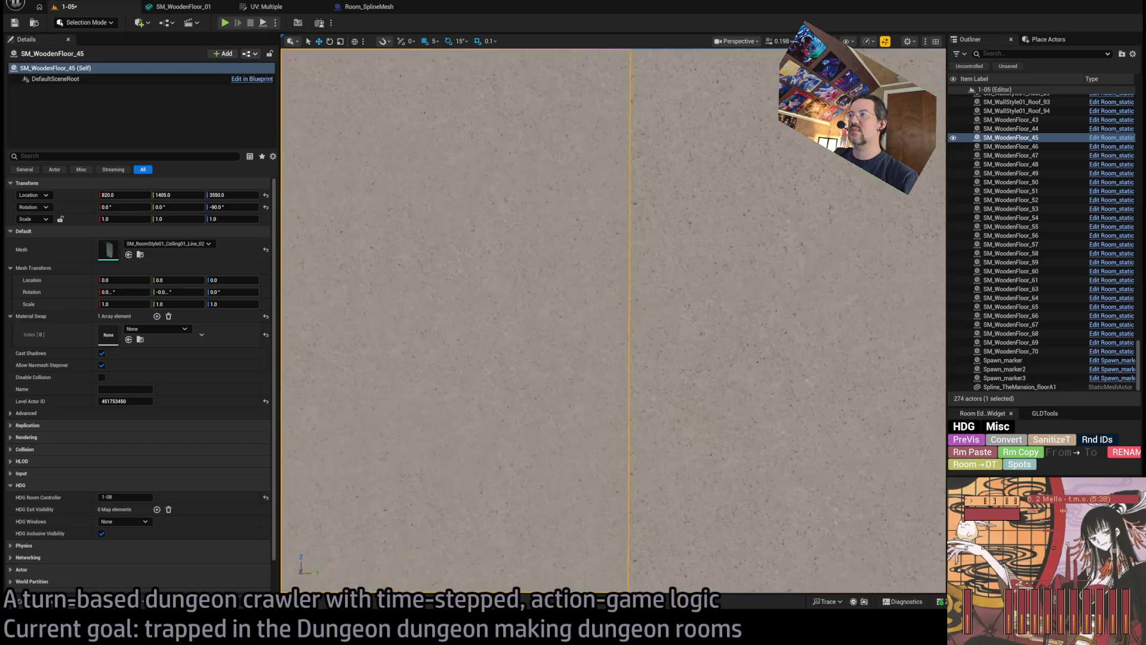
scroll(508, 284, "up", 5)
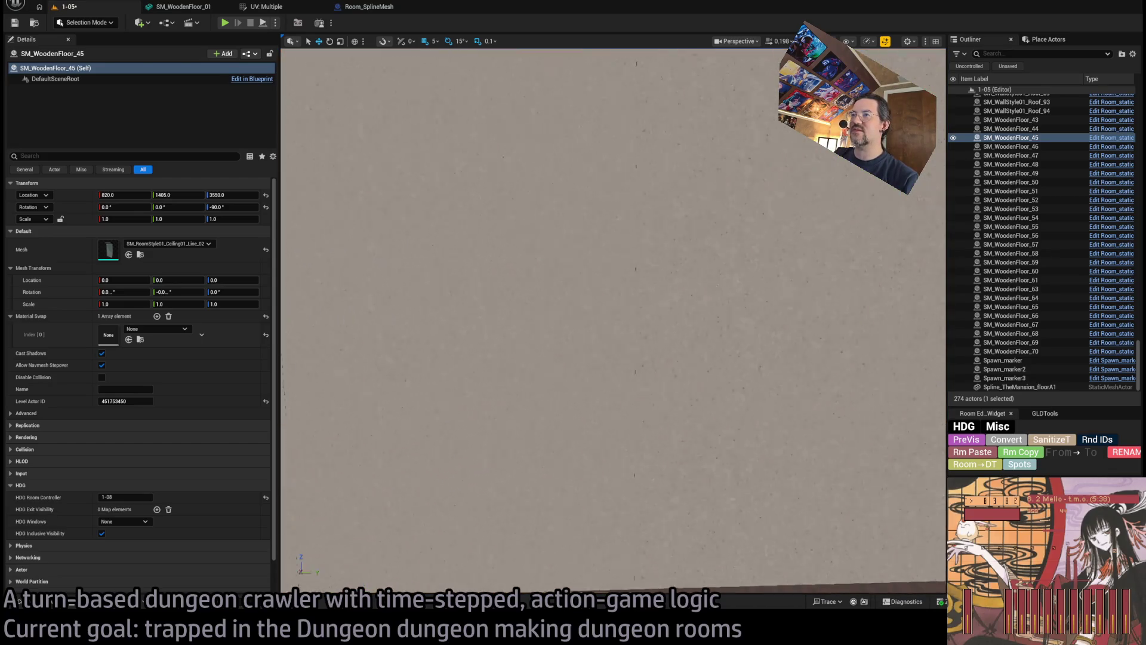
scroll(508, 284, "down", 4)
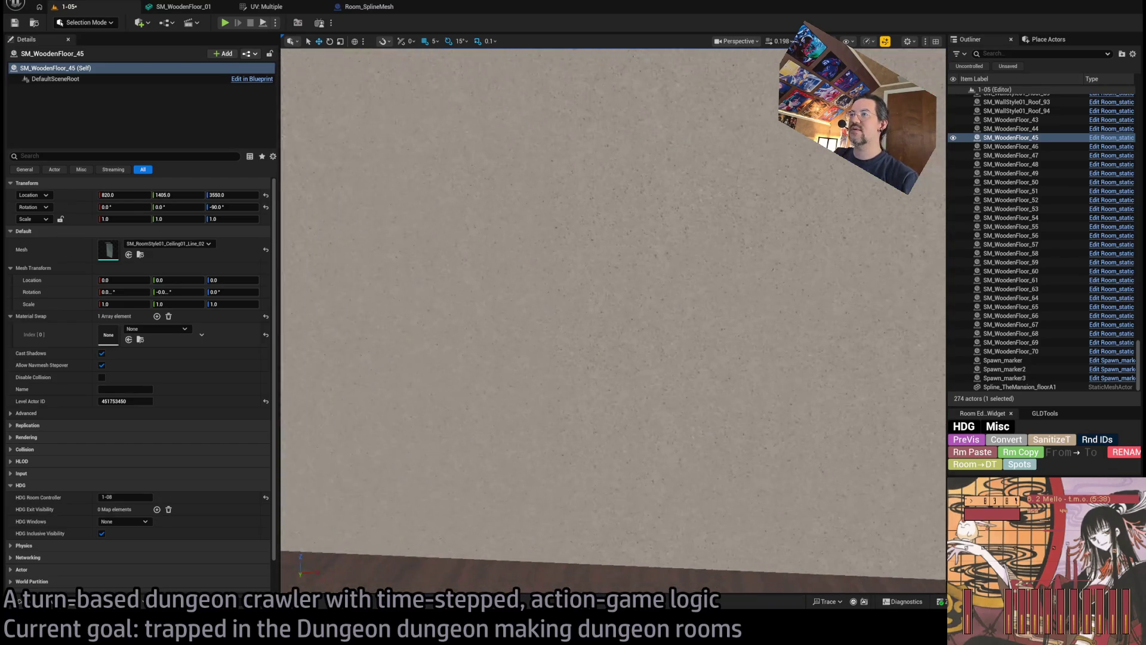
scroll(534, 331, "down", 5)
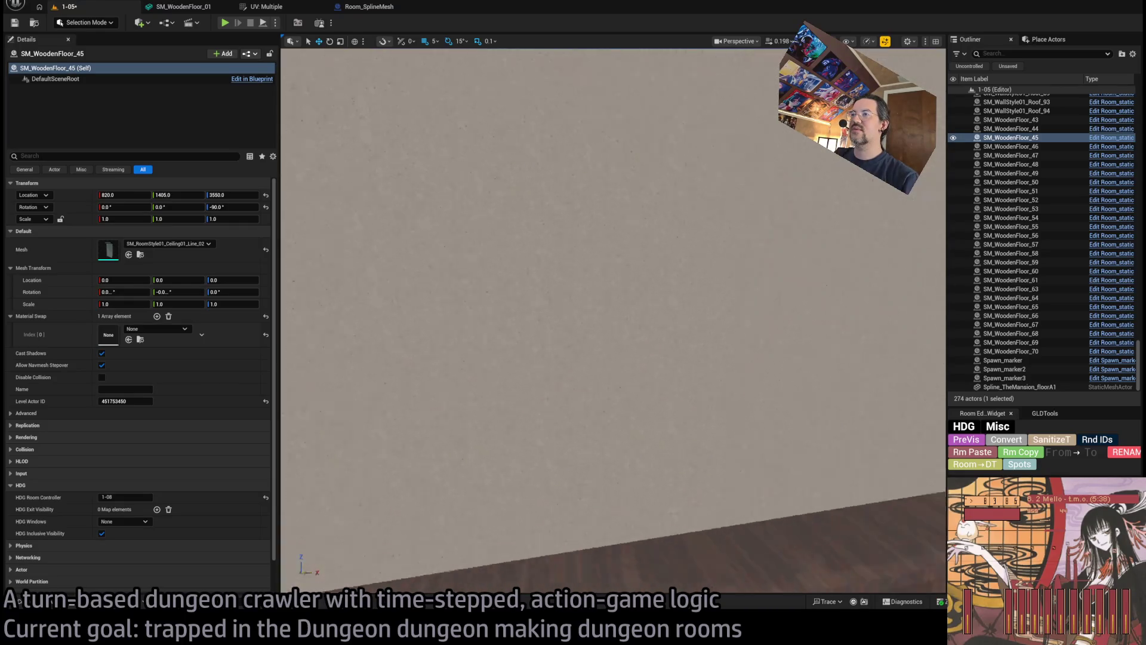
key("ctrl+s")
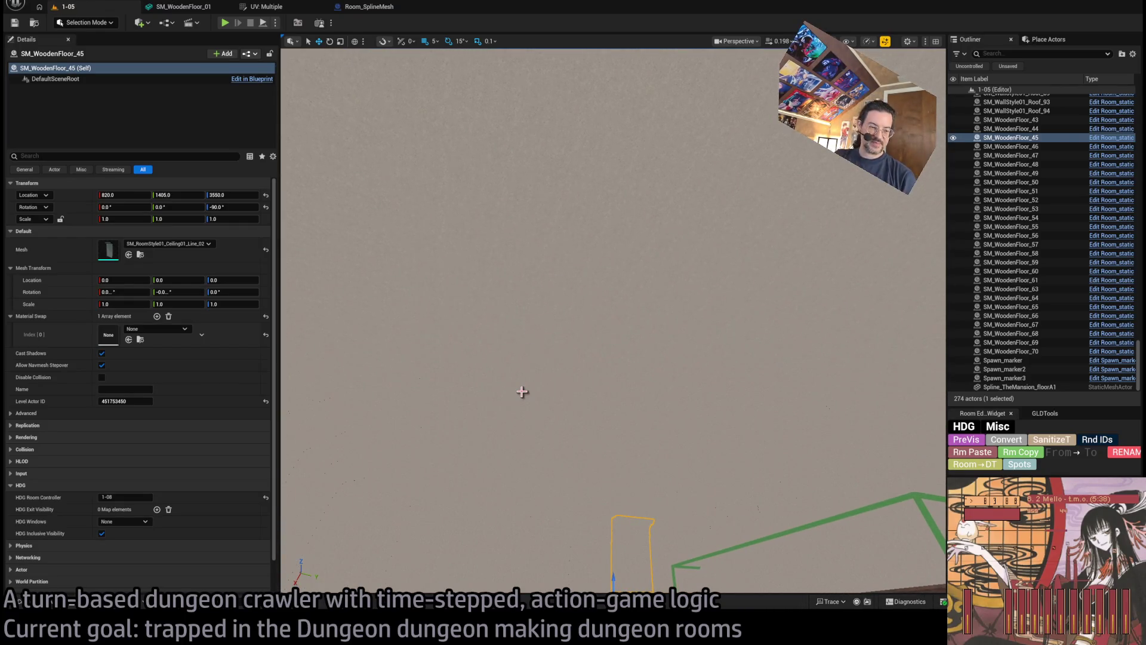
scroll(478, 321, "down", 8)
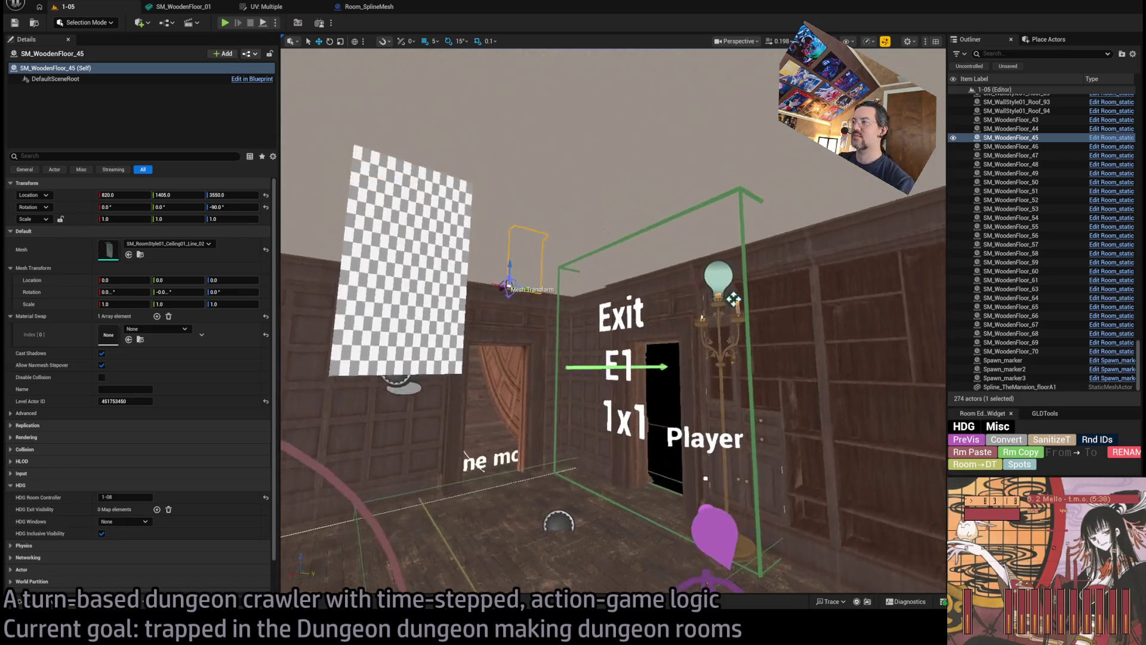
Paste the candelabra's E1 'Show on both' exit visibility onto the corridor door frame.
left_click_drag(574, 352, 574, 352)
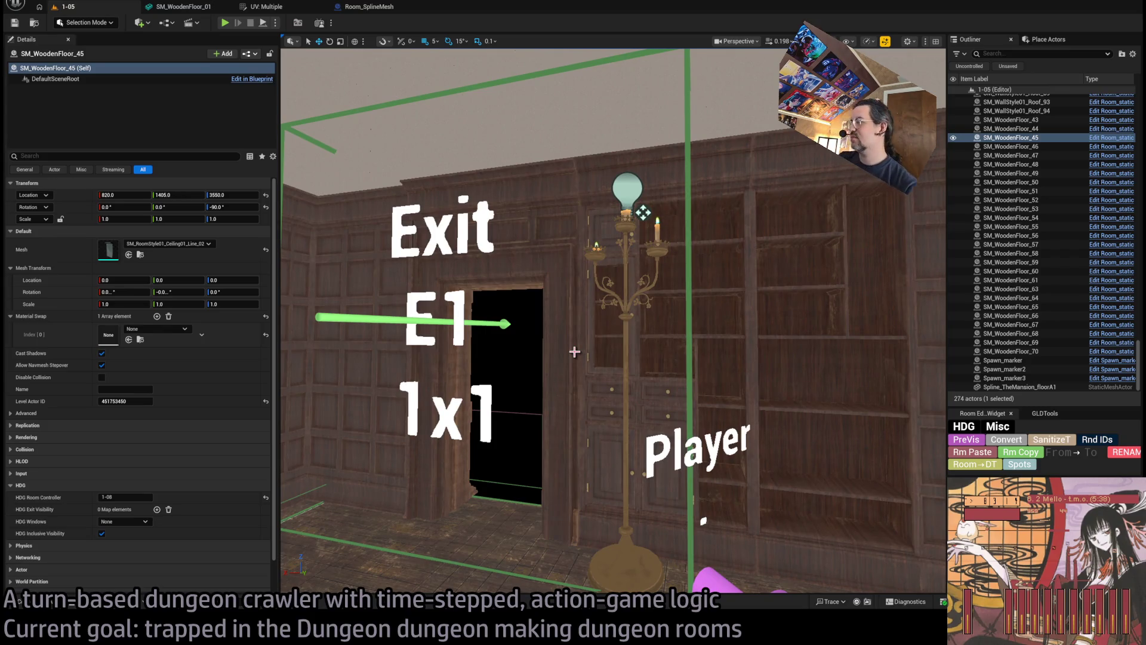
left_click_drag(598, 358, 598, 359)
left_click_drag(553, 218, 553, 219)
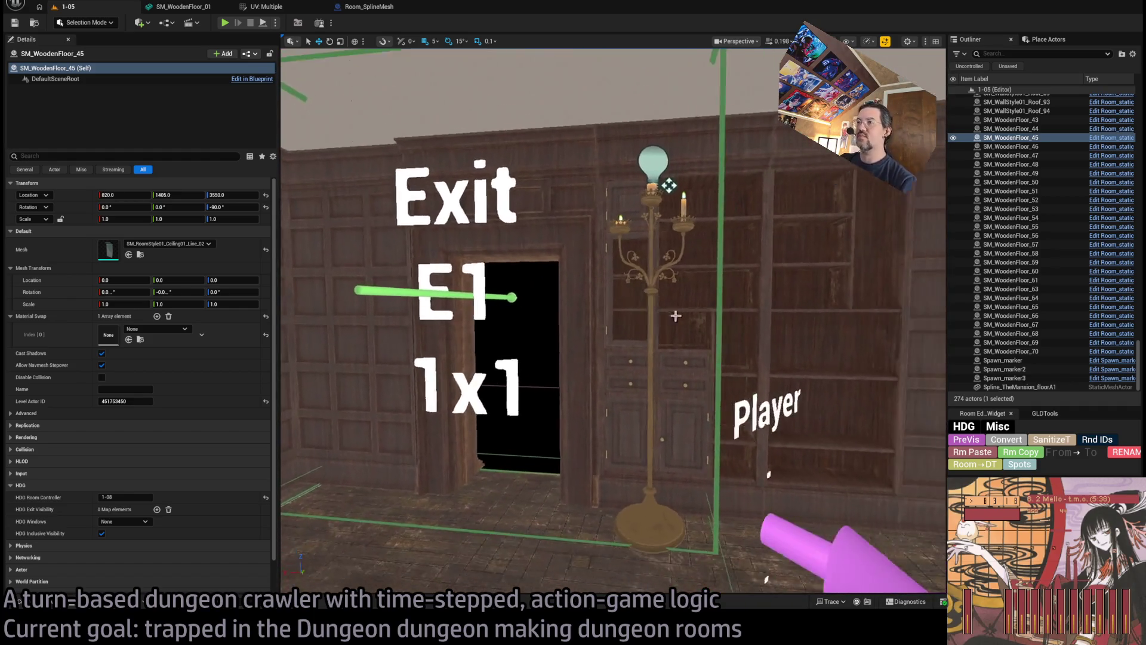
left_click(553, 218)
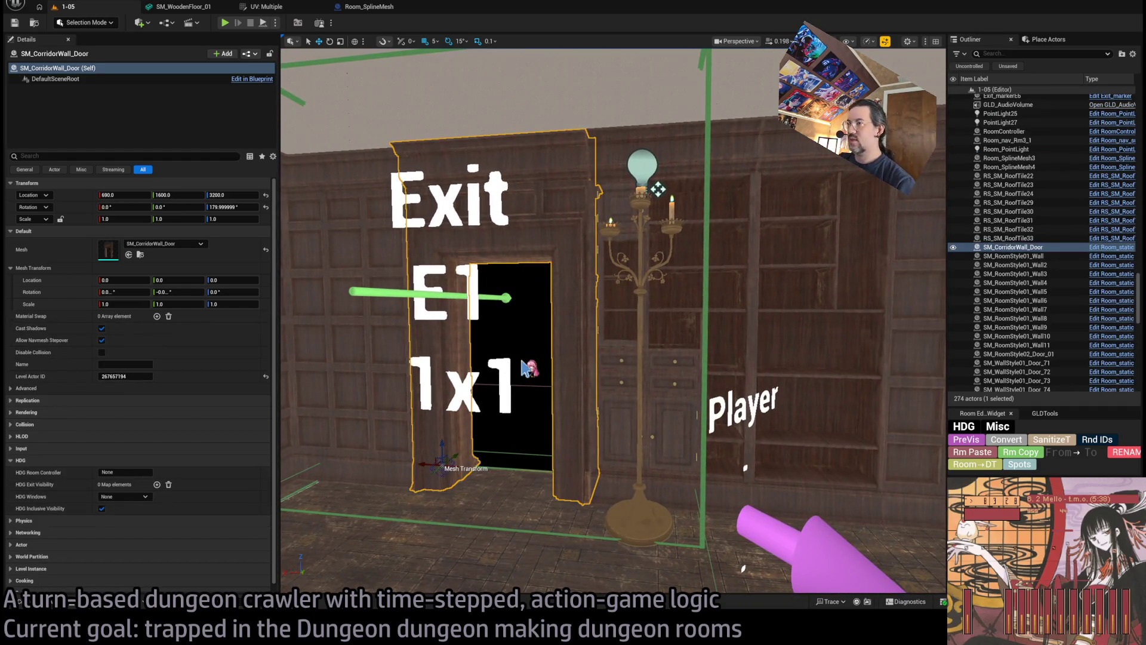
left_click(658, 190)
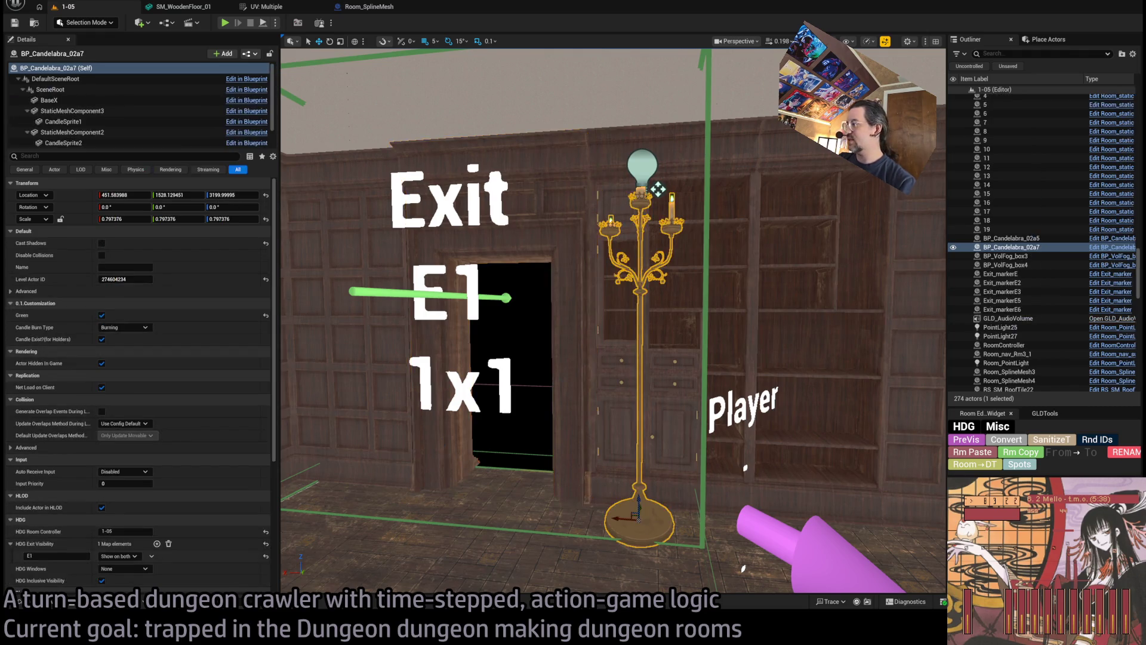
scroll(98, 483, "down", 3)
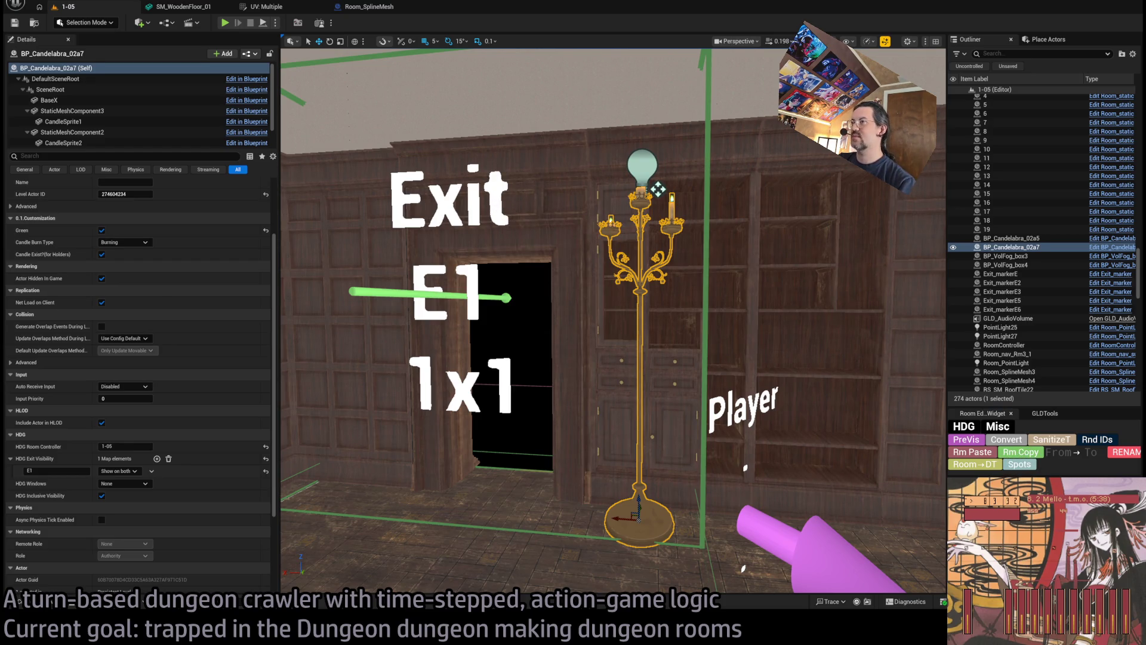
key("ctrl+z")
left_click(978, 453)
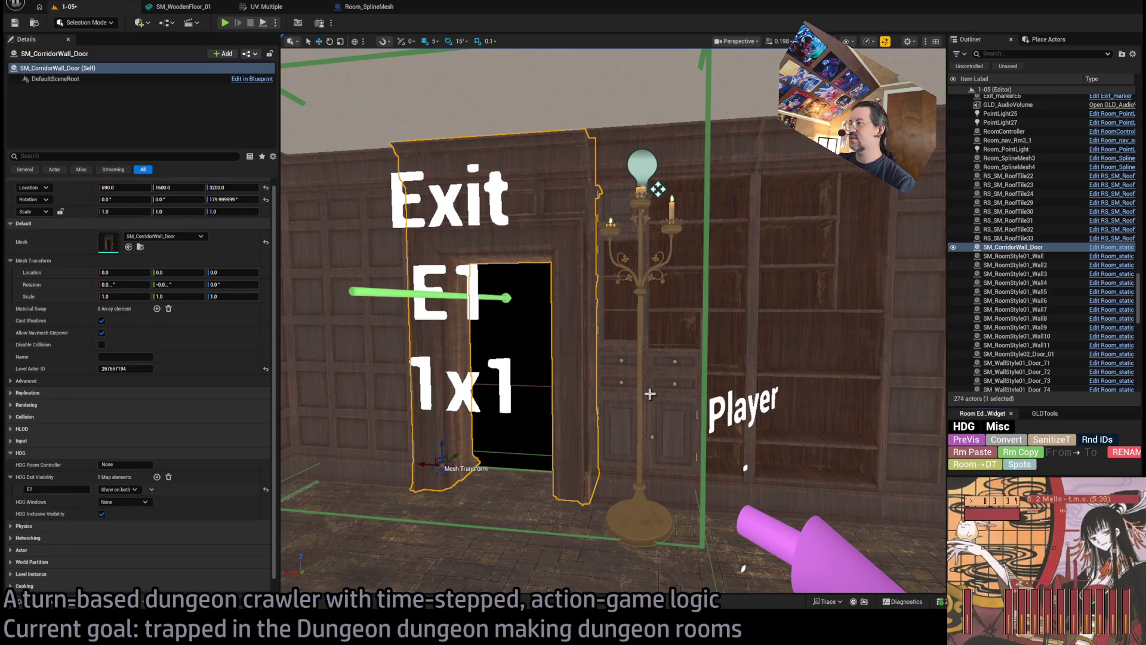
Duplicate the corridor door frame, placing the copy at Y 1565.
key("f")
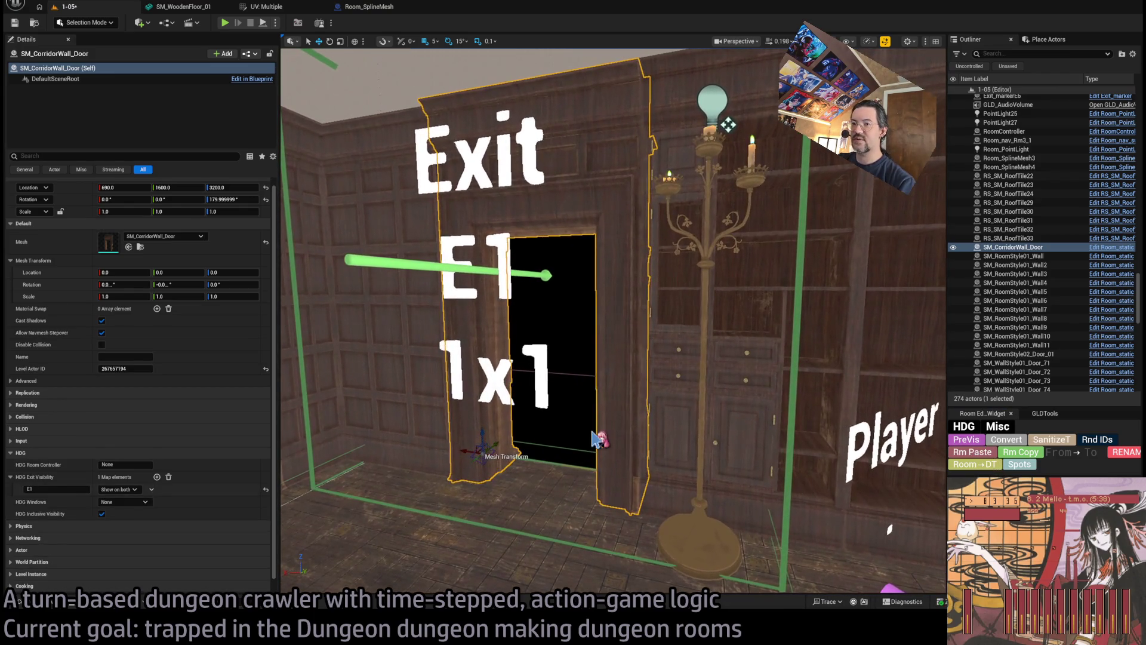
left_click_drag(499, 446, 478, 460, "alt")
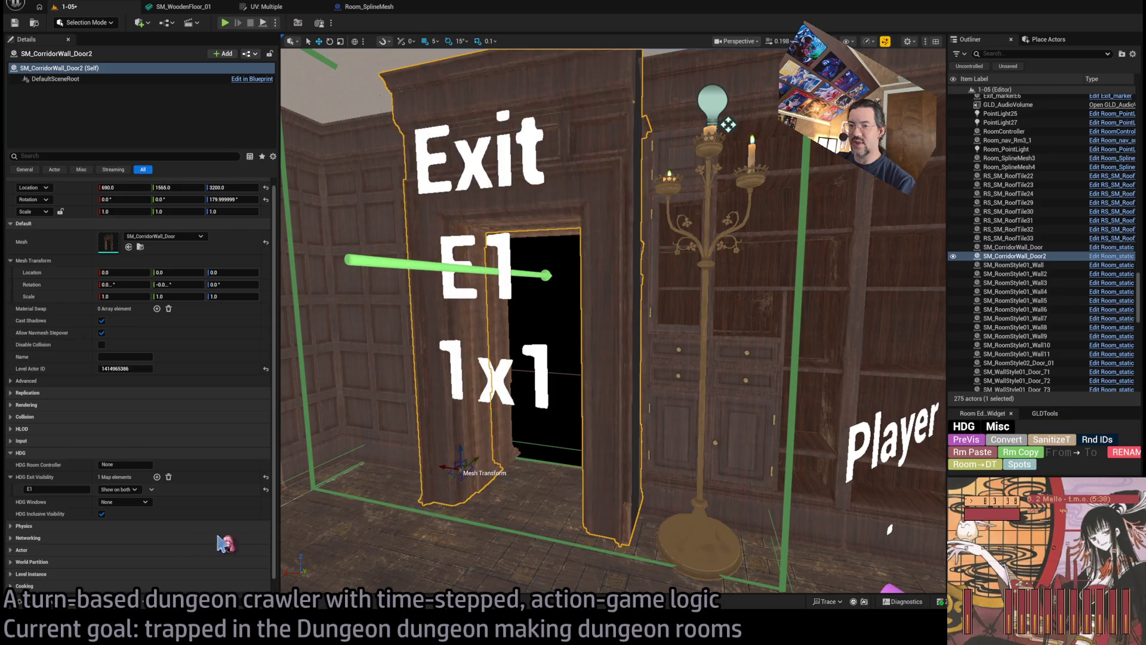
key("ctrl+space")
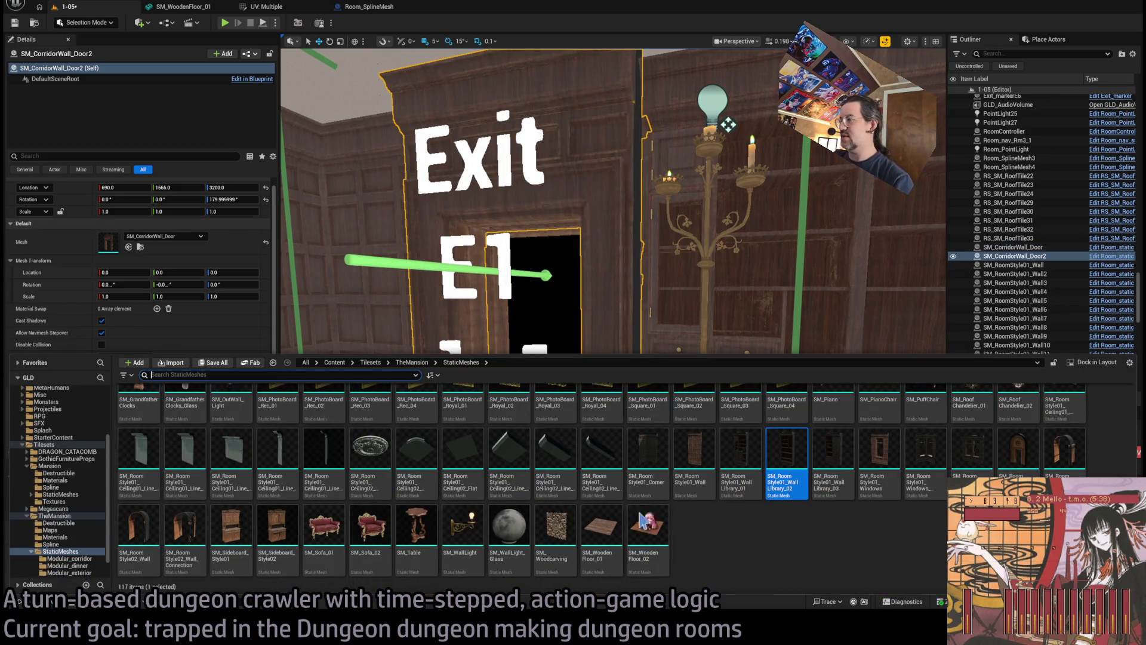
Swap the duplicate door's mesh to SM_RoomStyle01_Wall, move it to X 510, and save.
left_click(676, 440)
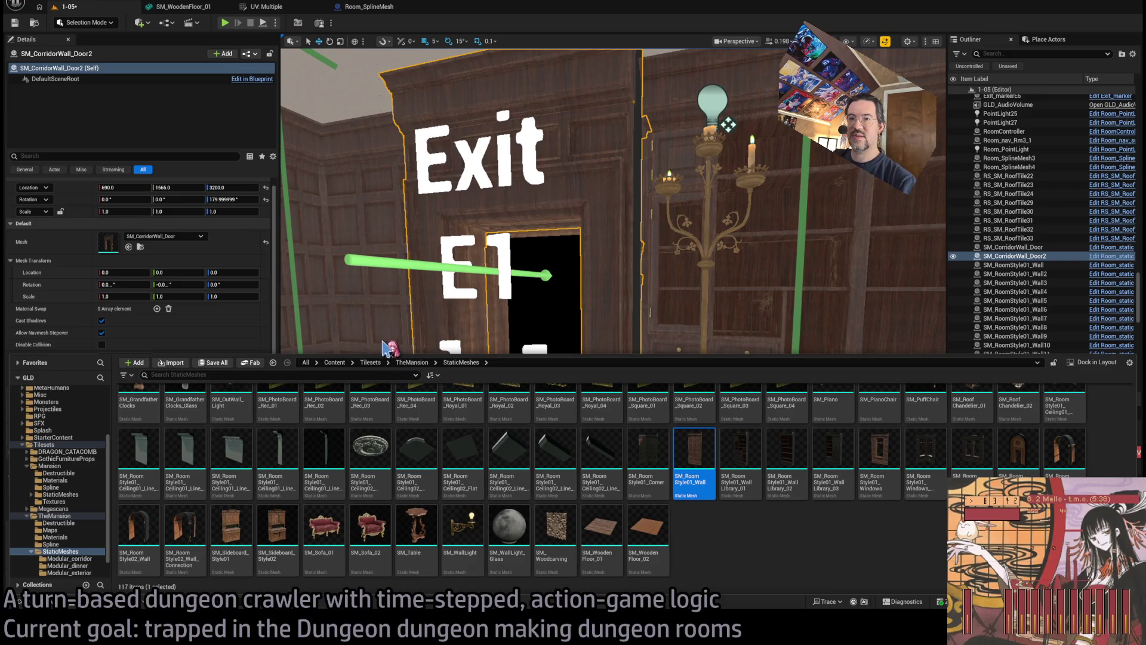
left_click(131, 334)
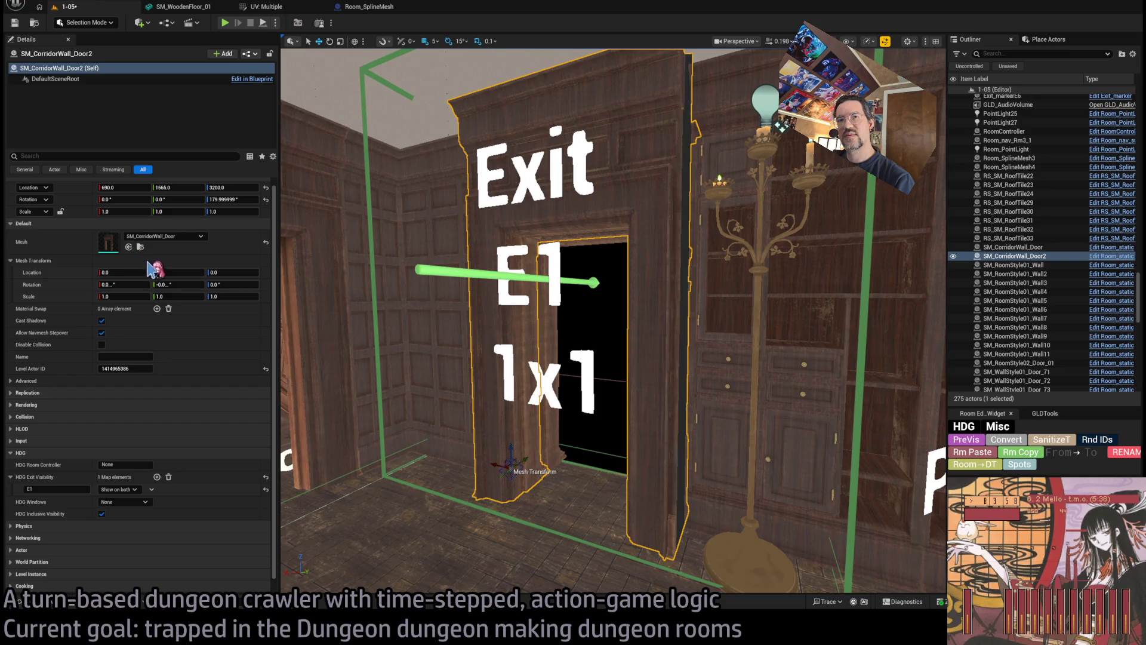
left_click(128, 246)
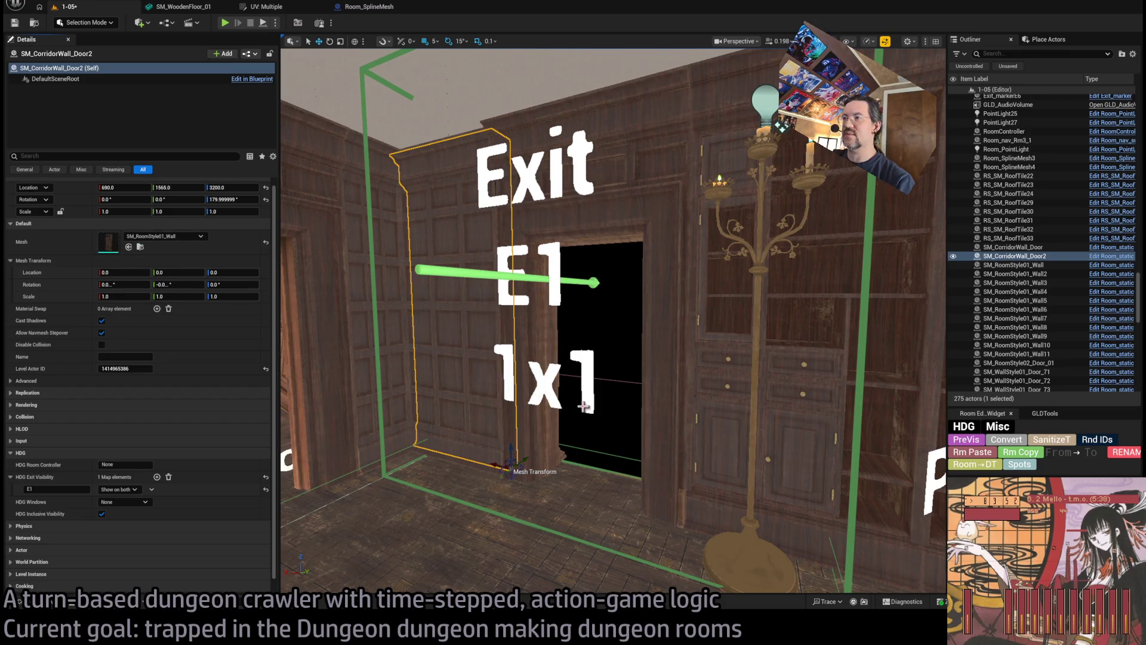
mouse_move(516, 472)
left_mouse_down()
mouse_move(674, 507)
mouse_move(596, 506)
left_mouse_up()
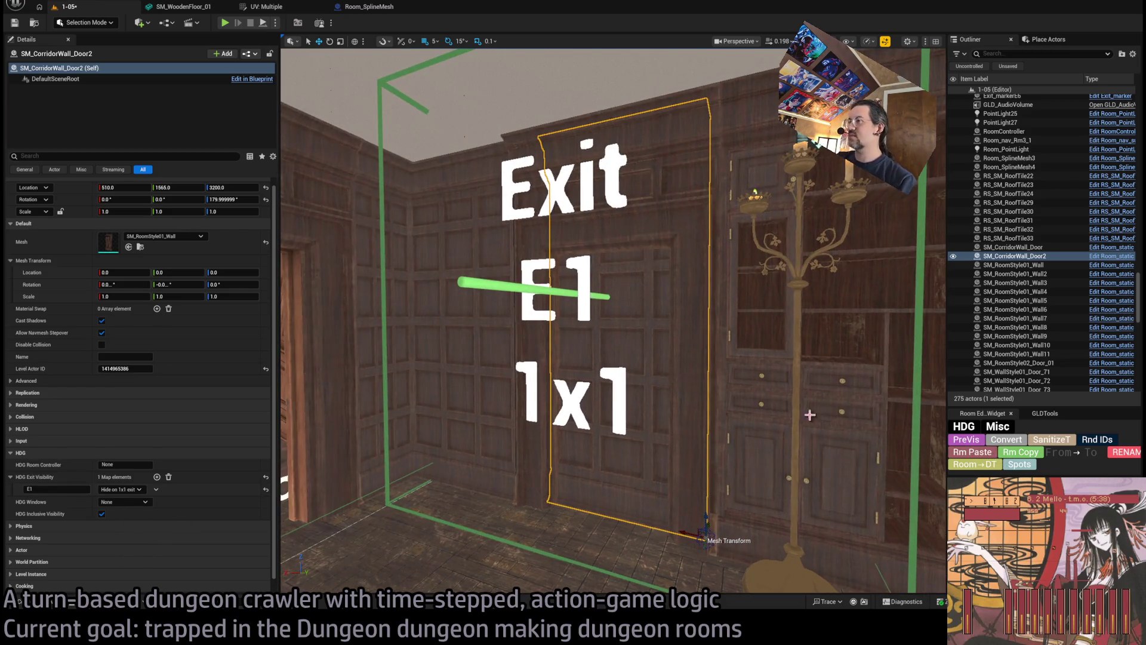
key("ctrl+s")
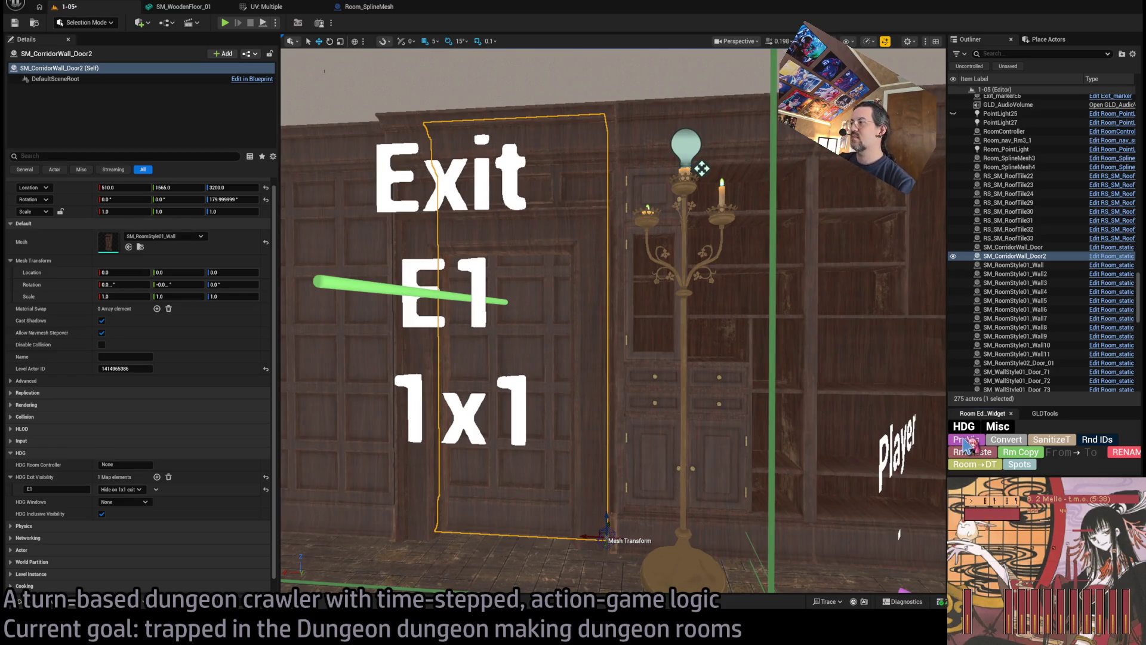
Set RoomController's E1 exit to Invisible, run PreVis, and frame the replacement wall panel.
left_click(977, 452)
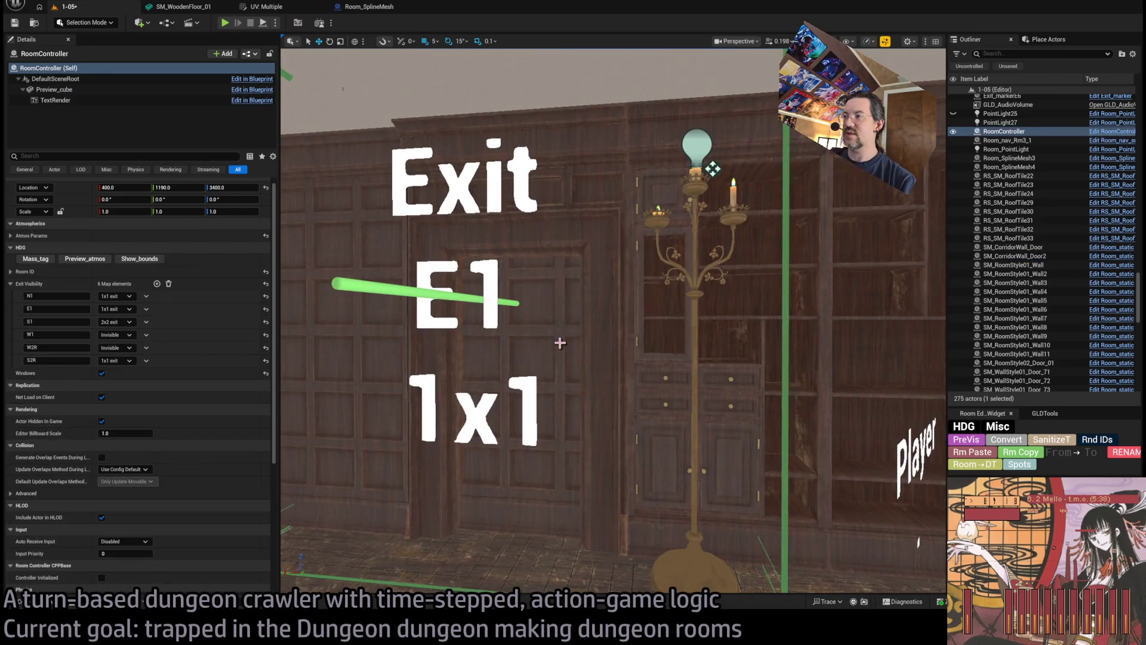
left_click(560, 343)
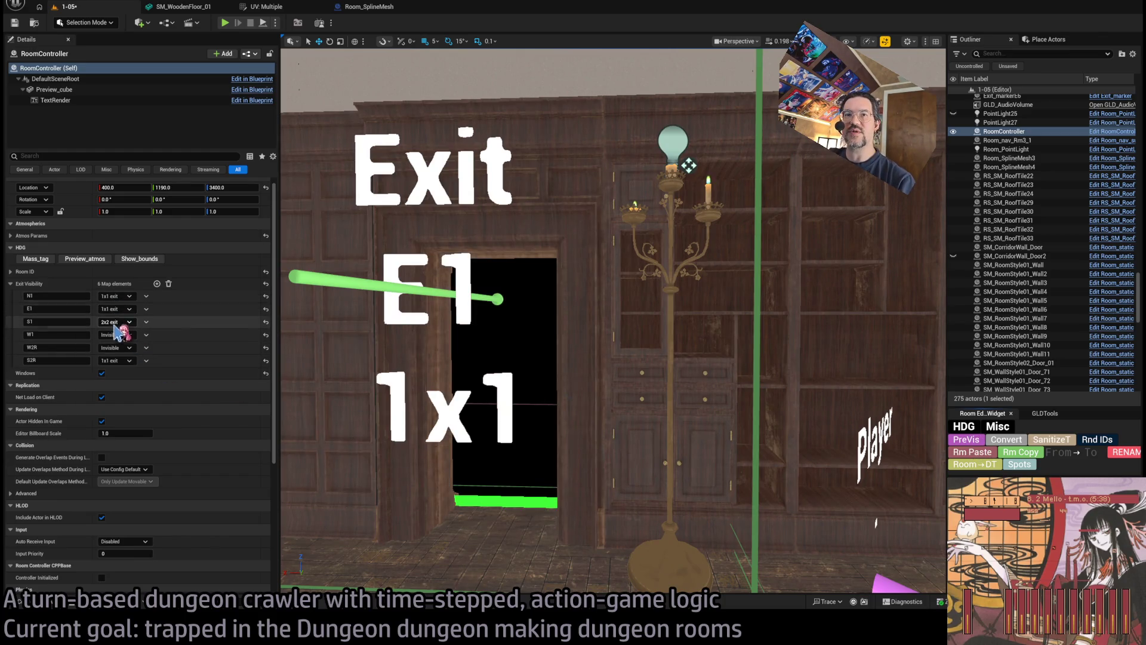
left_click(974, 443)
left_click(571, 429)
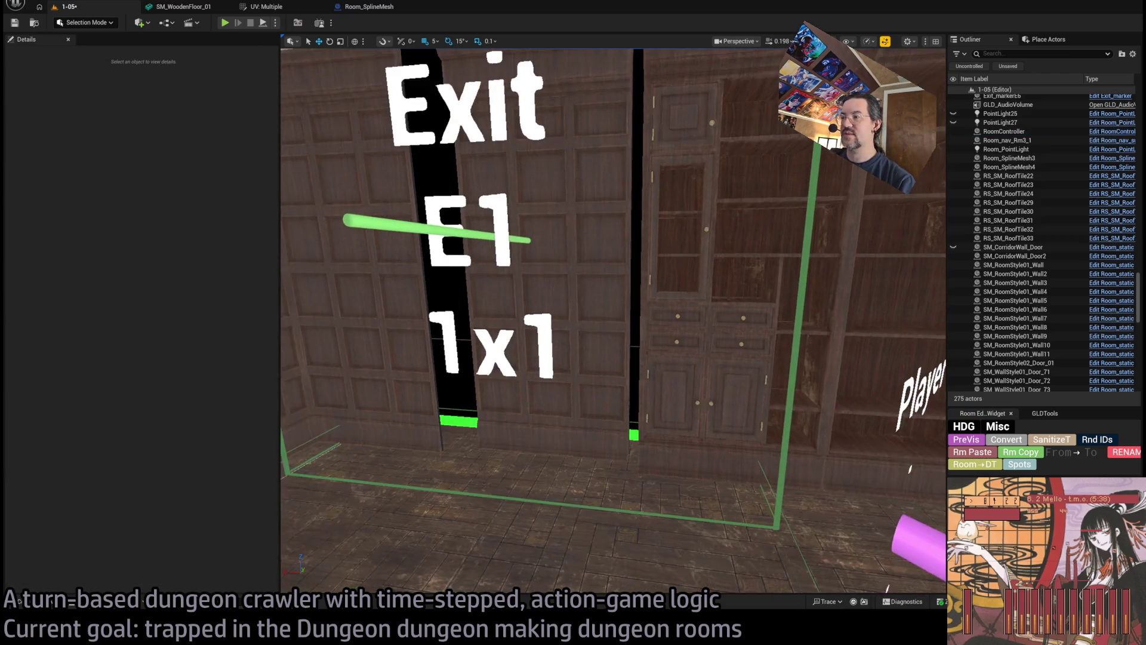
key("f")
mouse_move(640, 426)
left_mouse_down()
mouse_move(627, 426)
mouse_move(660, 417)
mouse_move(758, 491)
left_mouse_up()
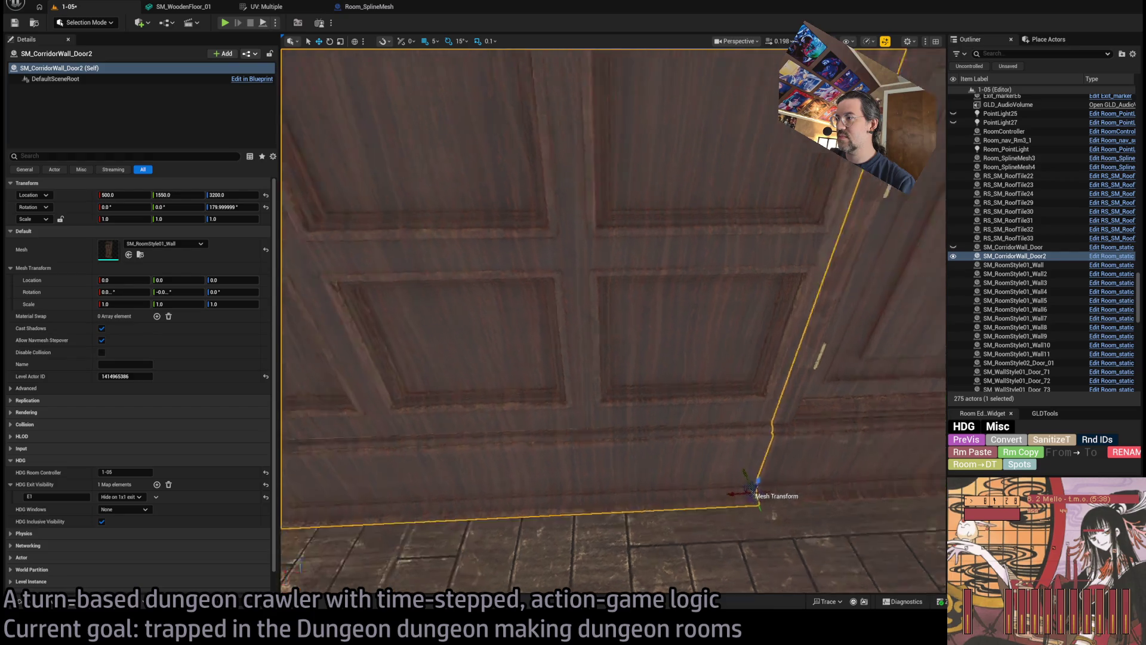
Widen SM_CorridorWall_Door2 to Scale X 1.275 and check its fit at the base.
left_click_drag(696, 410, 696, 411)
mouse_move(815, 363)
left_mouse_down()
mouse_move(787, 353)
mouse_move(853, 313)
left_mouse_up()
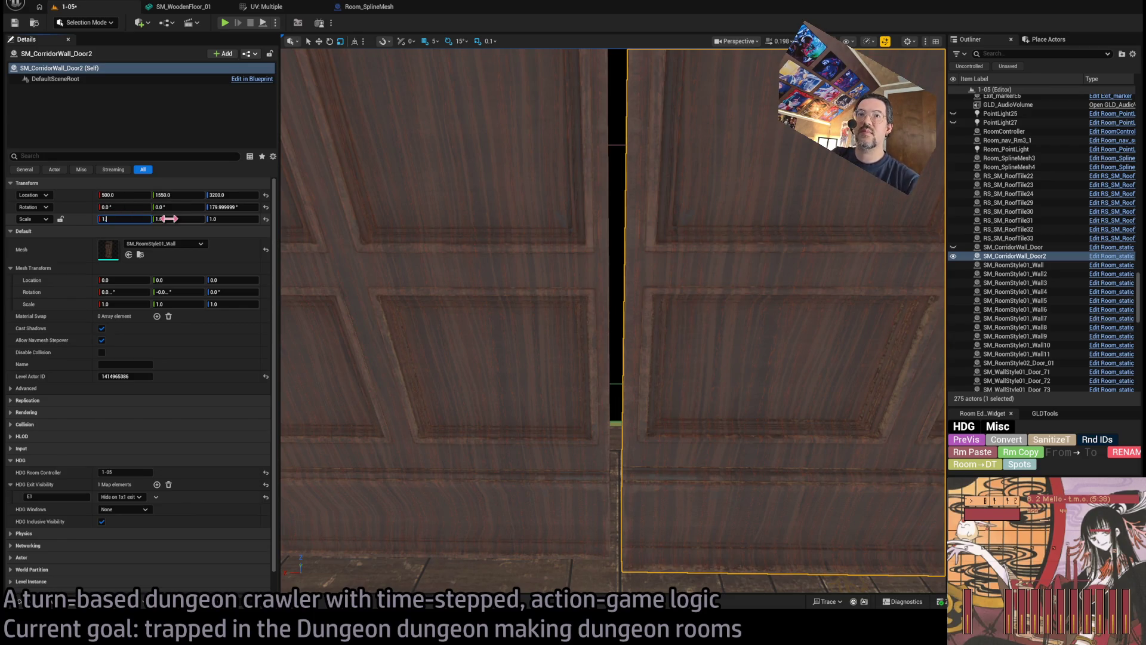
type(".275")
key("Return")
left_click_drag(327, 185, 328, 184)
Select the RoomController in the bookshelf room and frame its exit marker.
left_click_drag(491, 349, 490, 349)
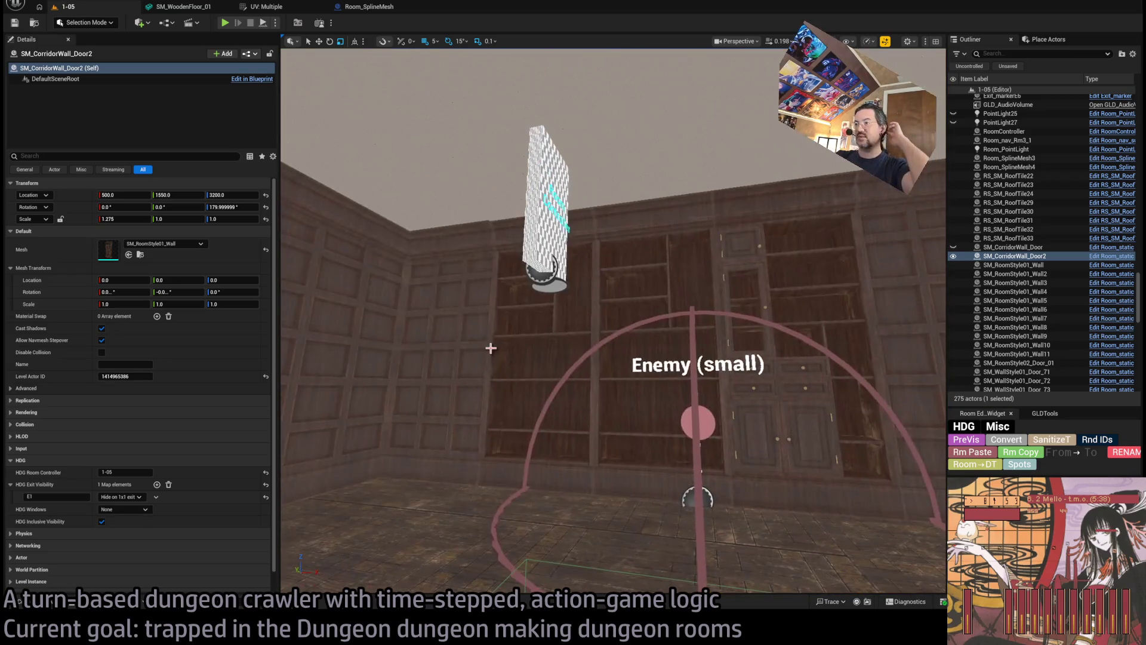
left_click(552, 222)
key("f")
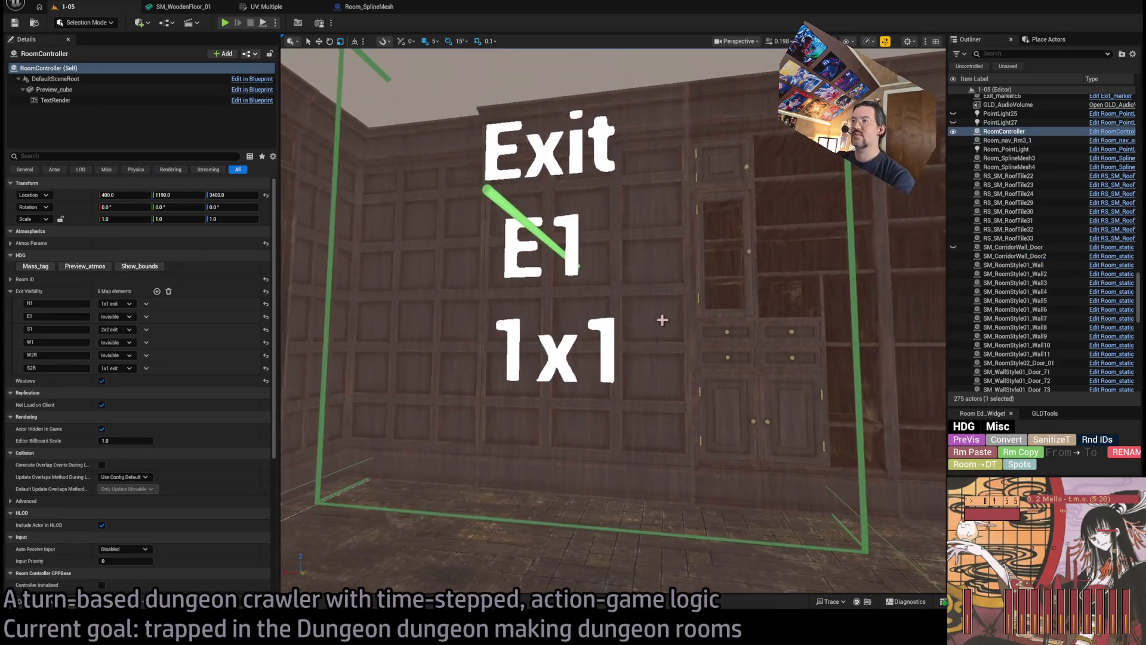
Set exit E1 back to a 1x1 exit and fly through the doorway to check it.
left_click(124, 317)
left_click(129, 342)
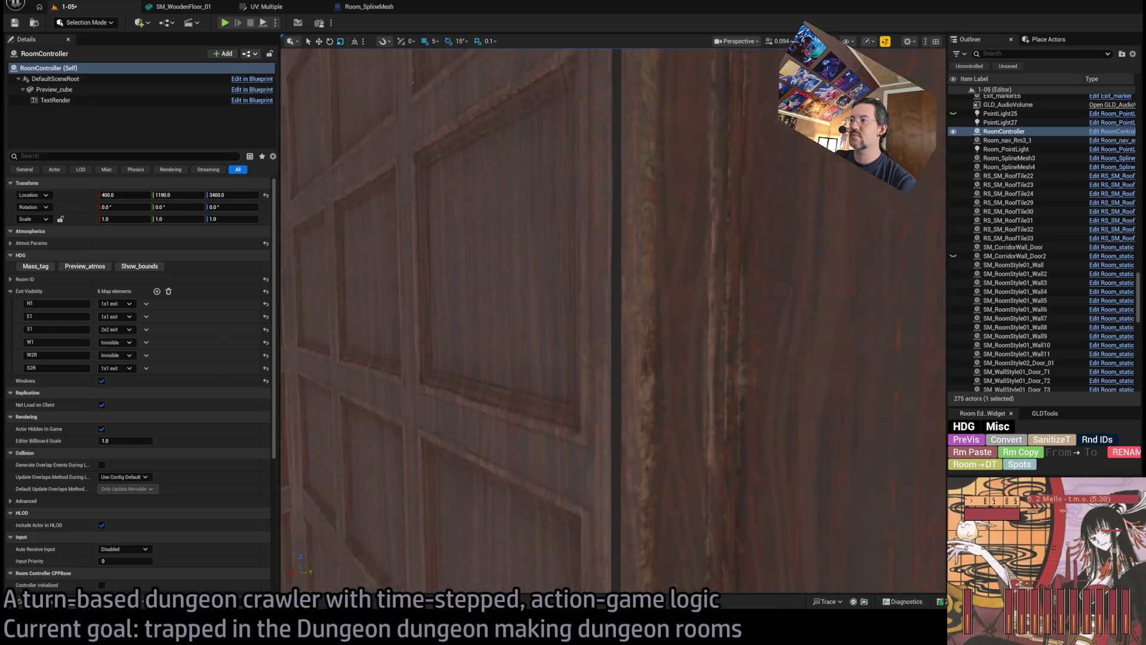
key("w")
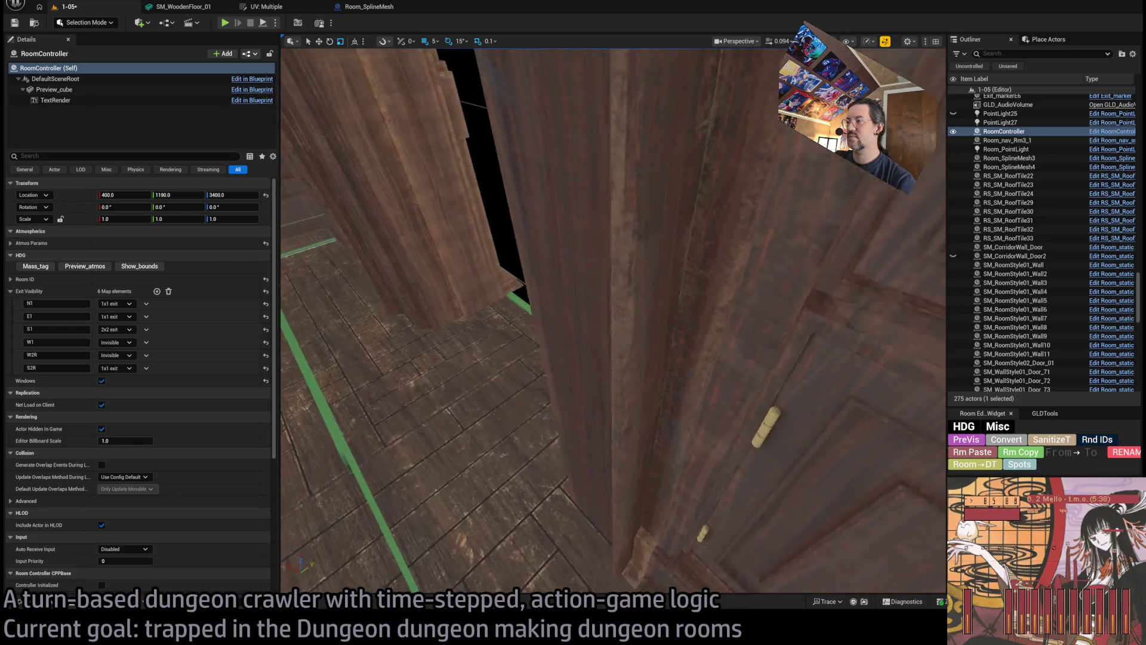
key("s")
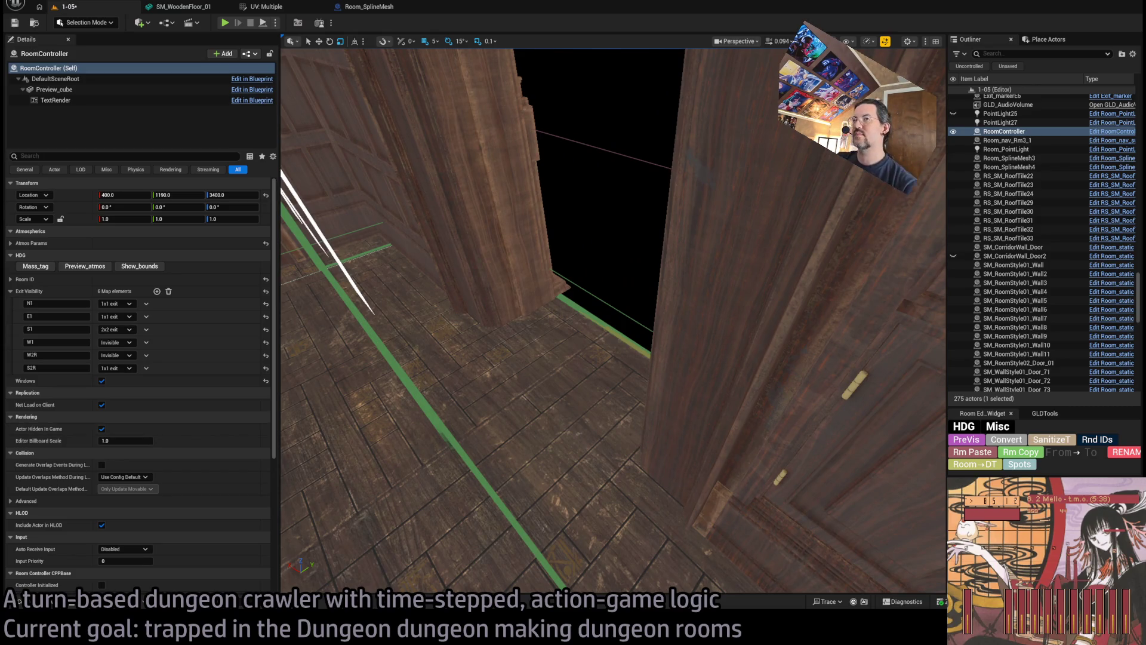
Select the SM_CorridorWall_Door piece framing exit E1 to edit its Z rotation.
key("w")
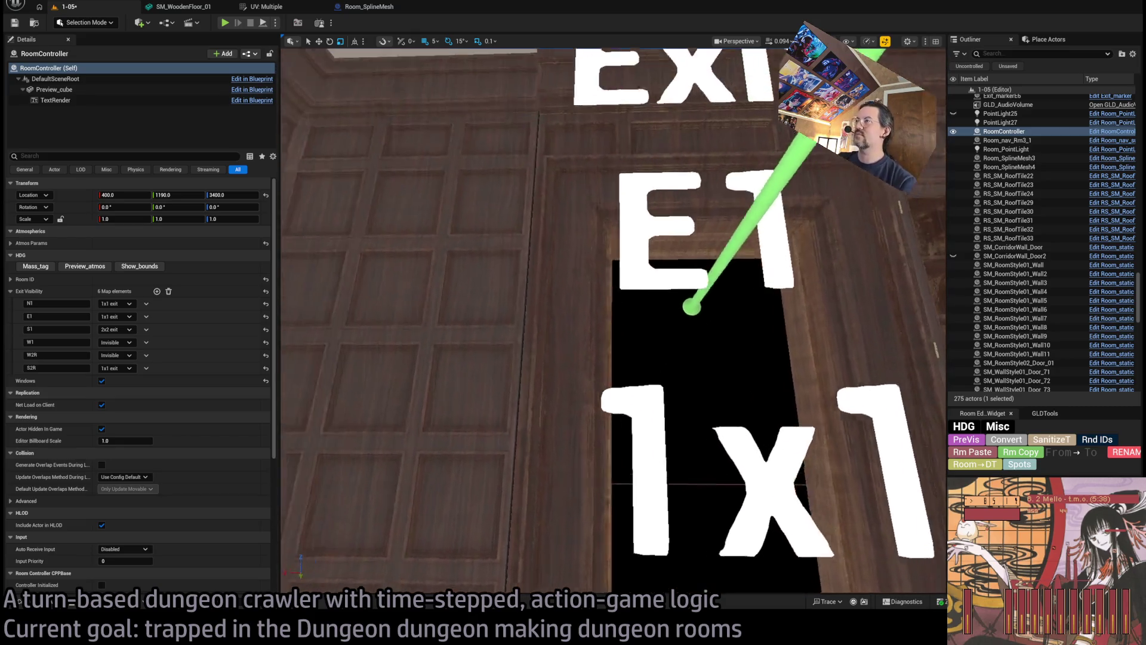
key("e")
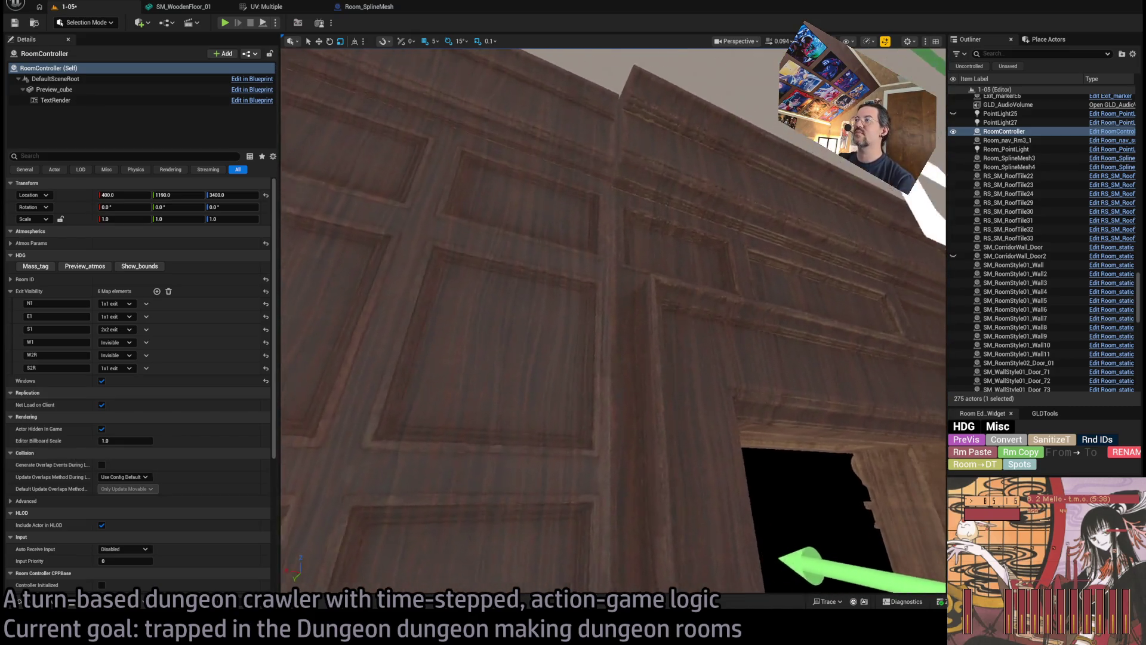
left_click(563, 389)
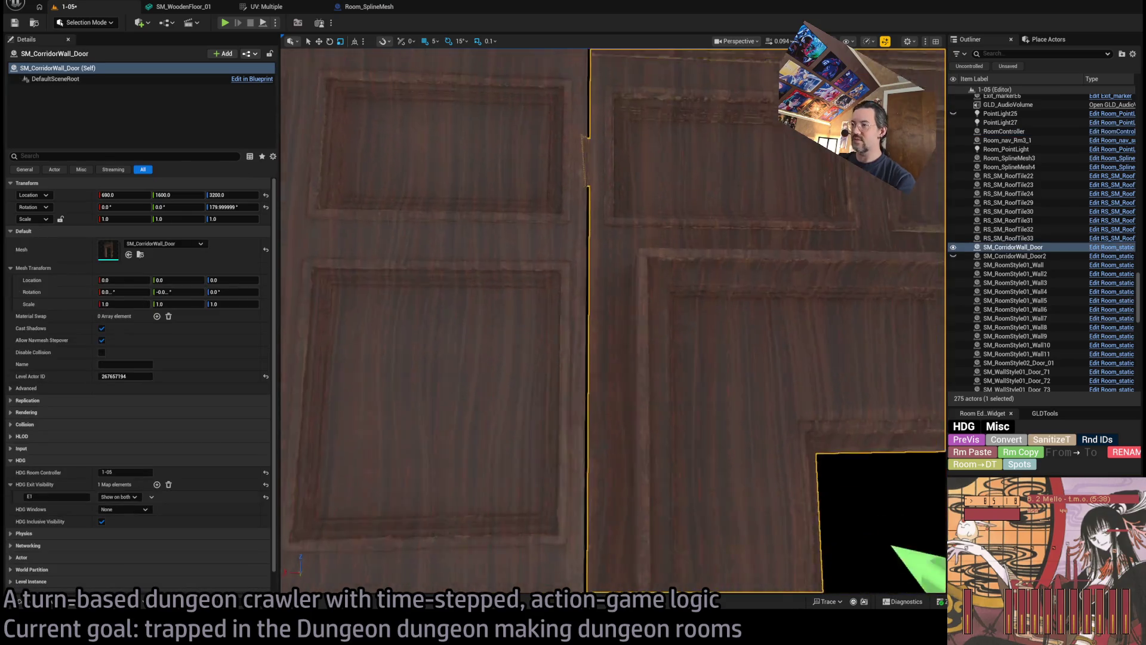
key("s")
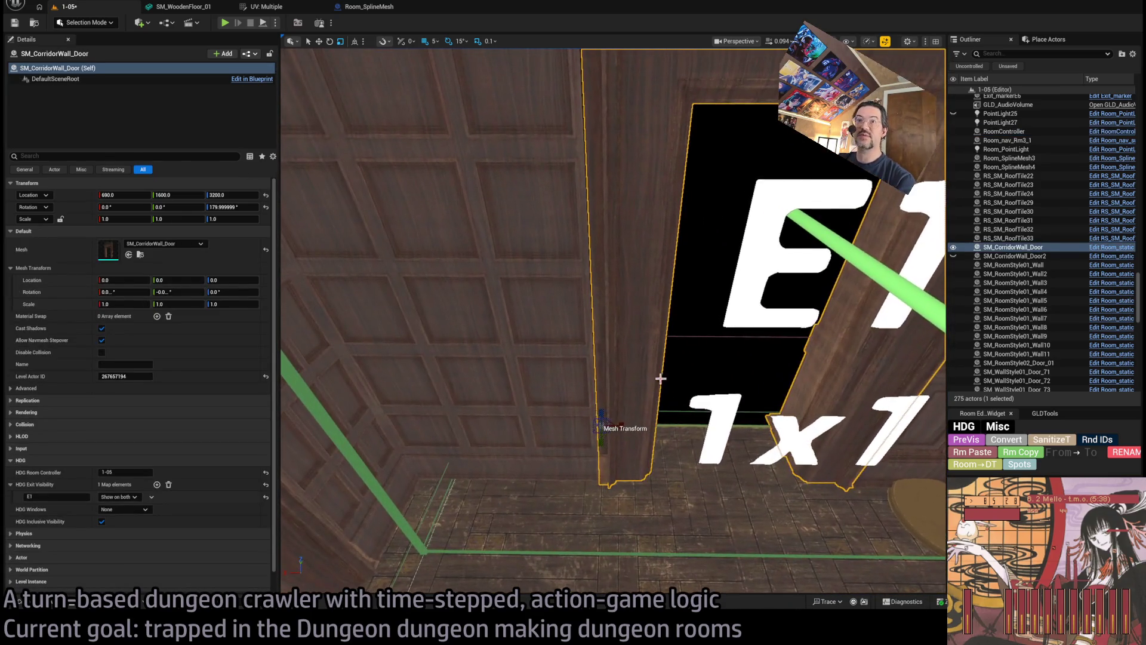
left_click(222, 206)
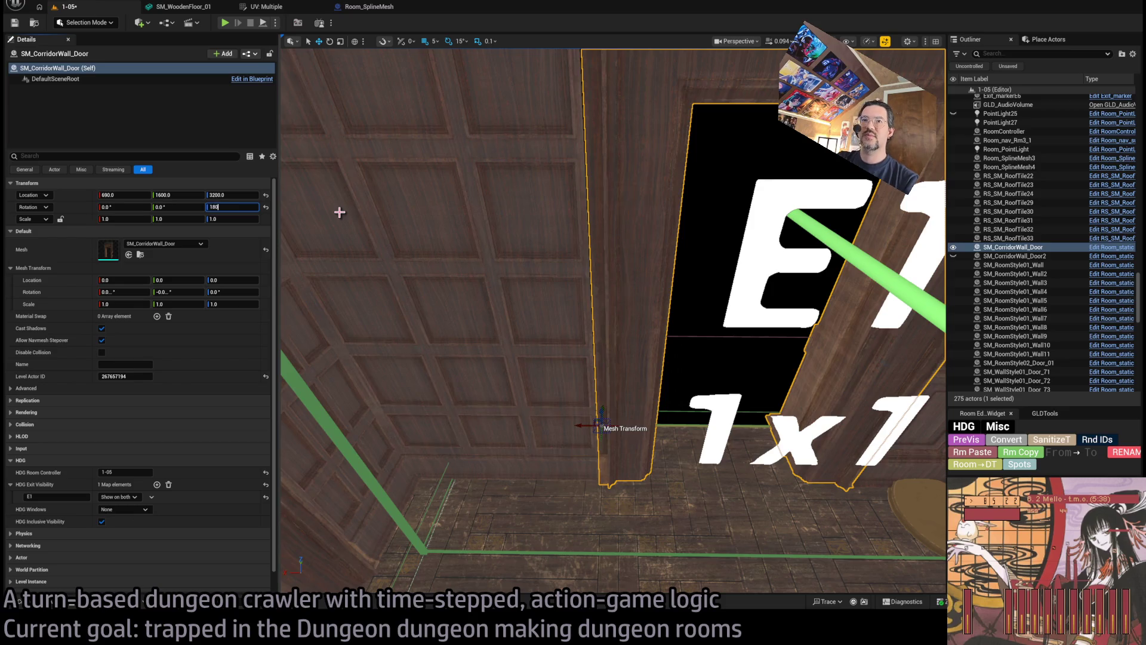
Set corner wall SM_RoomStyle01_Wall2's Rotation Z to 90, then select window wall Wall8.
left_click(460, 276)
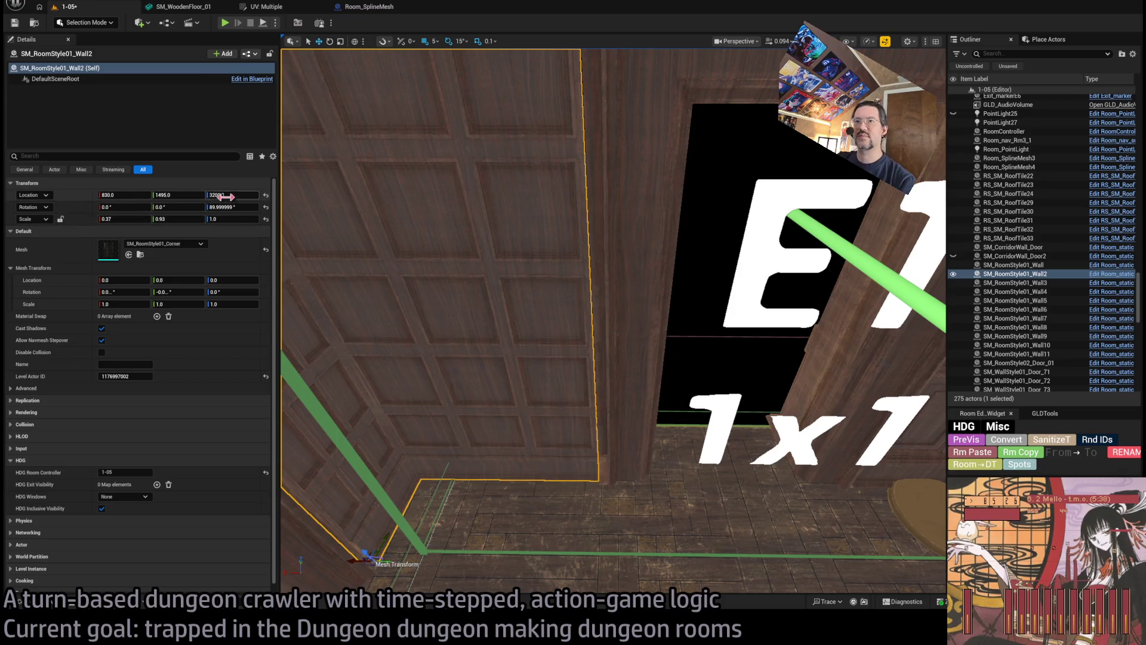
key("Return")
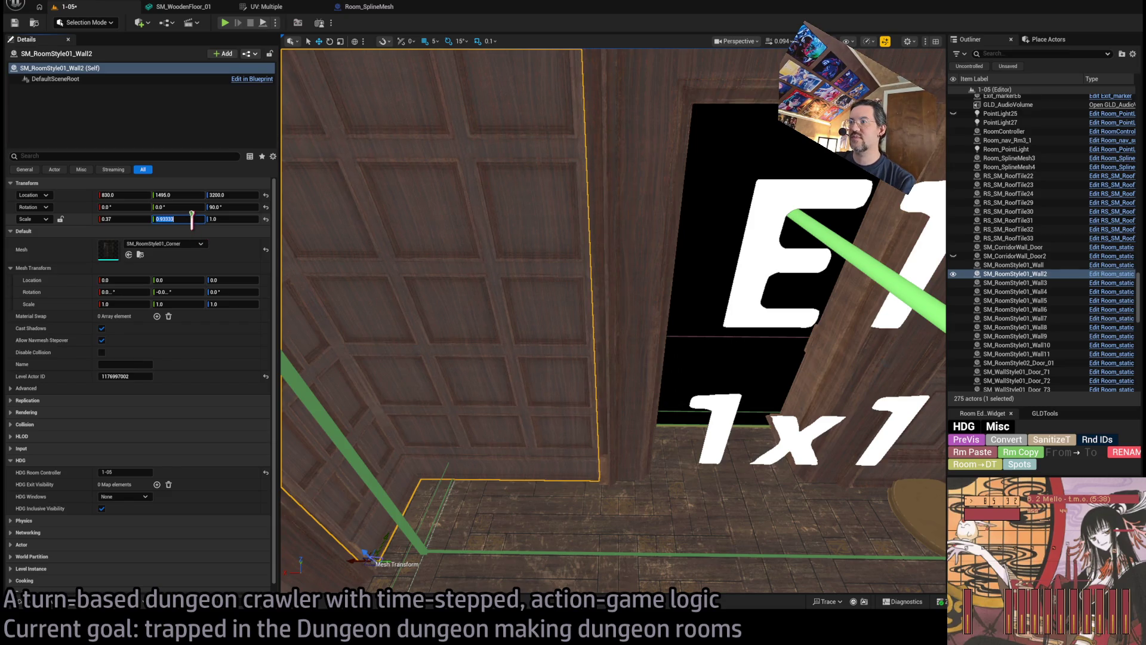
scroll(555, 297, "up", 5)
mouse_move(709, 132)
left_mouse_down()
mouse_move(687, 144)
mouse_move(716, 125)
mouse_move(653, 307)
mouse_move(484, 502)
mouse_move(720, 363)
left_mouse_up()
left_click(720, 363)
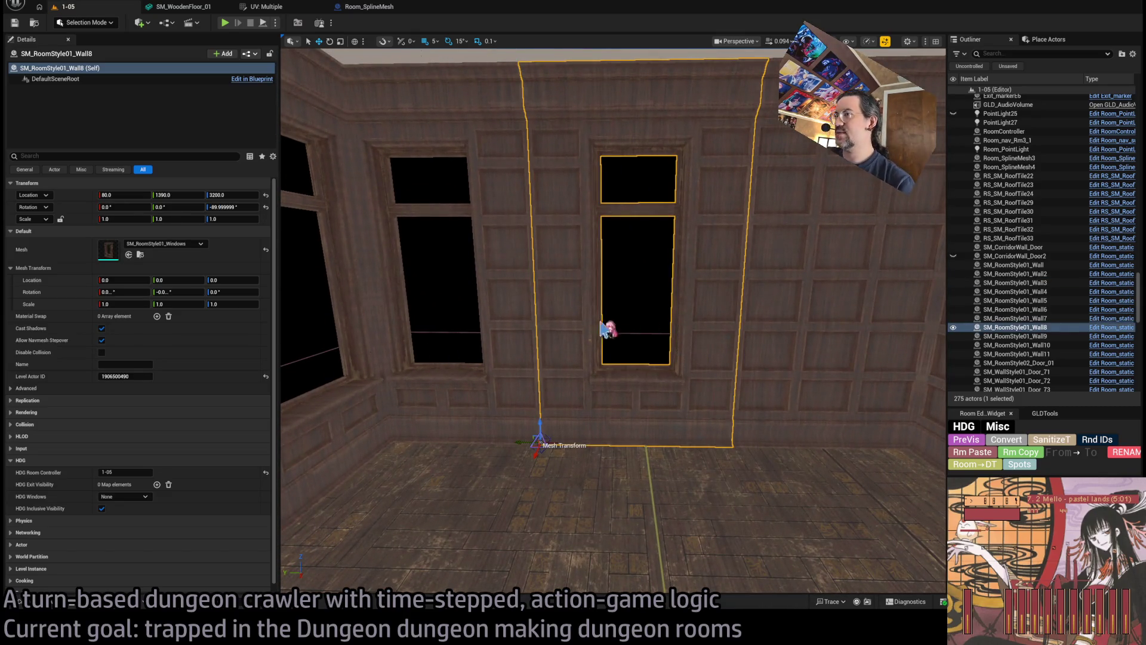
Inspect corner walls Wall9 and Wall7, then turn RoomController Windows off and preview the room.
left_click_drag(301, 274, 440, 328)
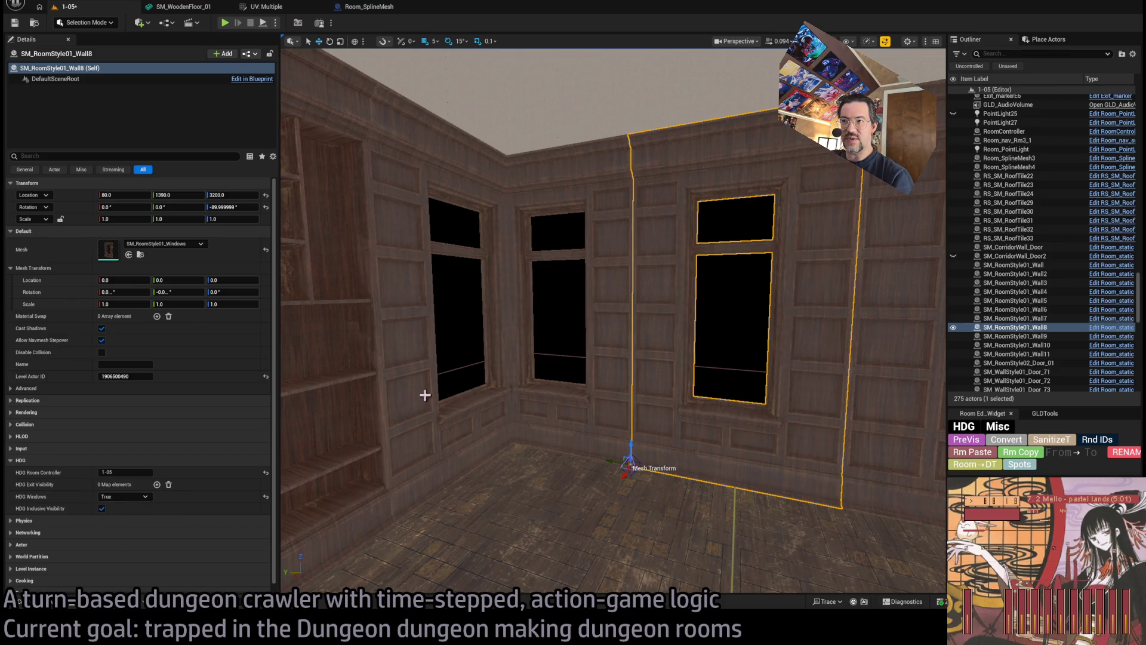
left_click(494, 360)
mouse_move(422, 442)
left_mouse_down()
mouse_move(526, 412)
mouse_move(513, 413)
left_mouse_up()
left_click(551, 410)
left_click(656, 251)
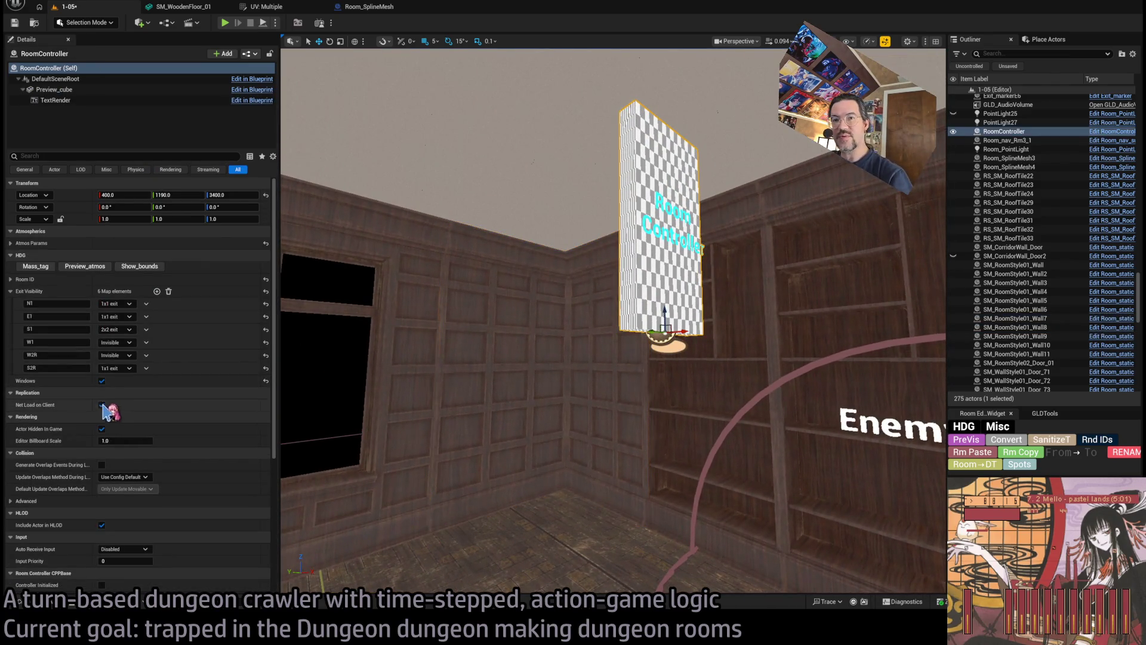
left_click(102, 380)
left_click_drag(538, 312, 490, 312)
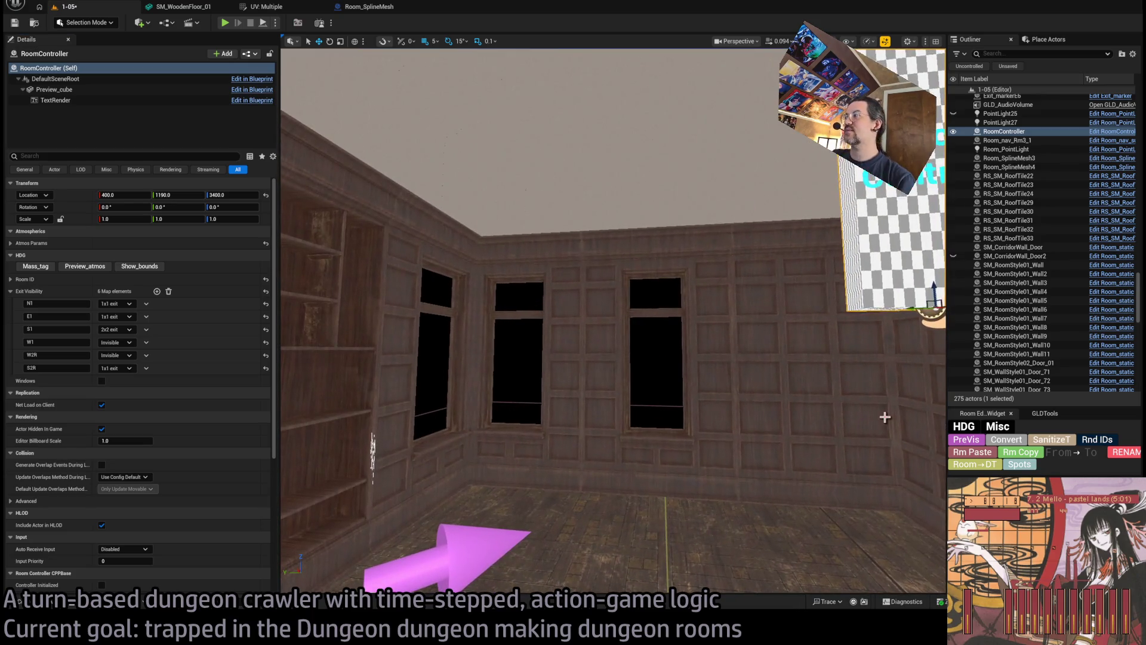
left_click(963, 443)
Try rotating a copy of corner wall Wall7 by 90 degrees, then undo it.
left_click_drag(776, 359, 734, 359)
left_click(727, 396)
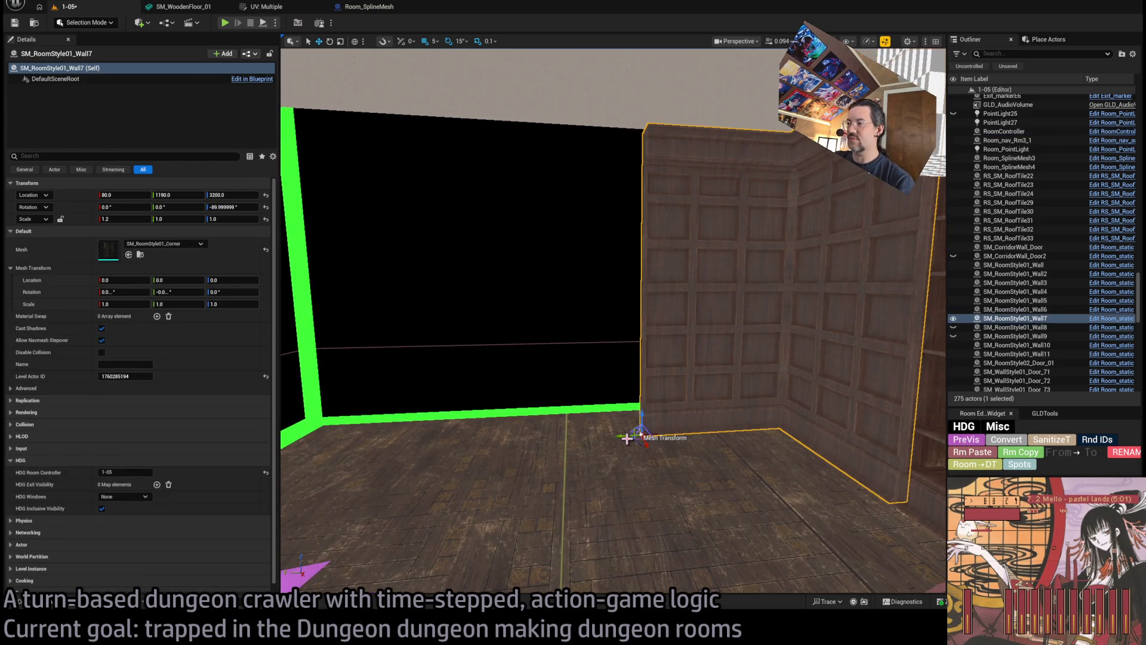
mouse_move(630, 447)
left_mouse_down()
mouse_move(628, 435)
mouse_move(641, 439)
left_mouse_up()
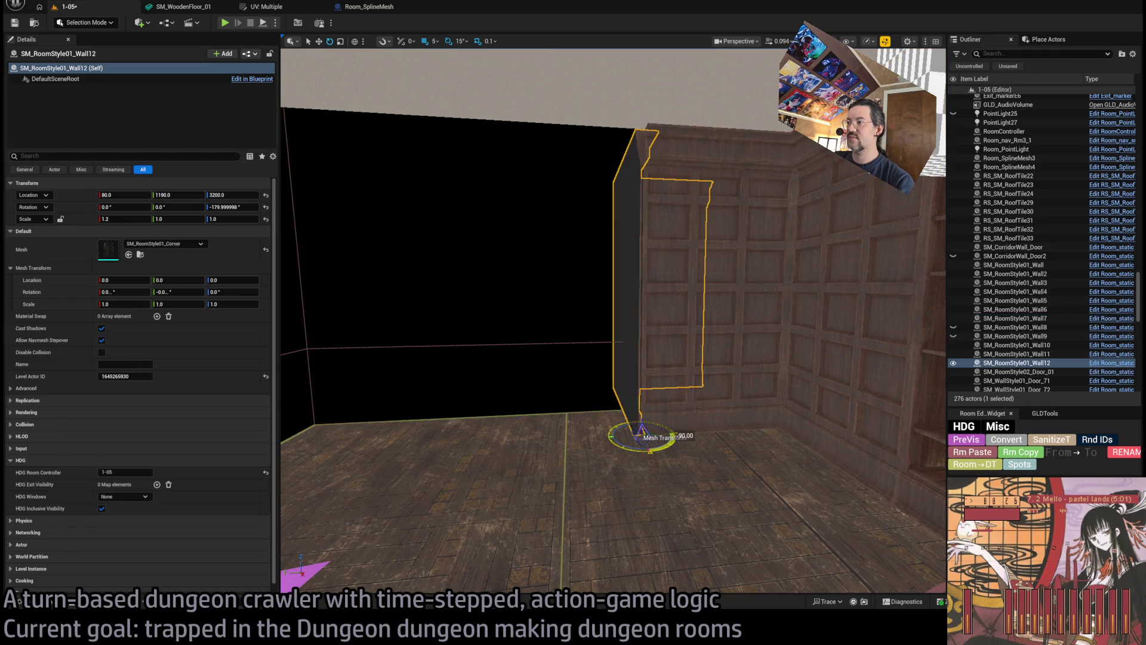
key("ctrl+z")
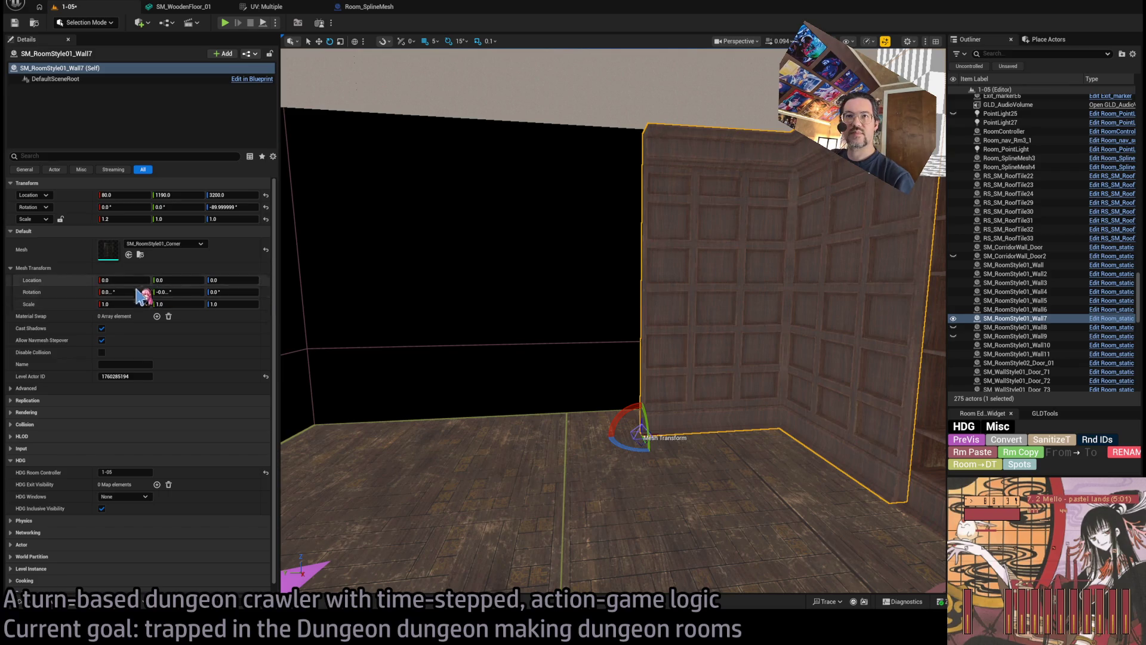
Set RoomController exit E1 to Invisible and switch Windows back on, previewing each change.
left_click(502, 264)
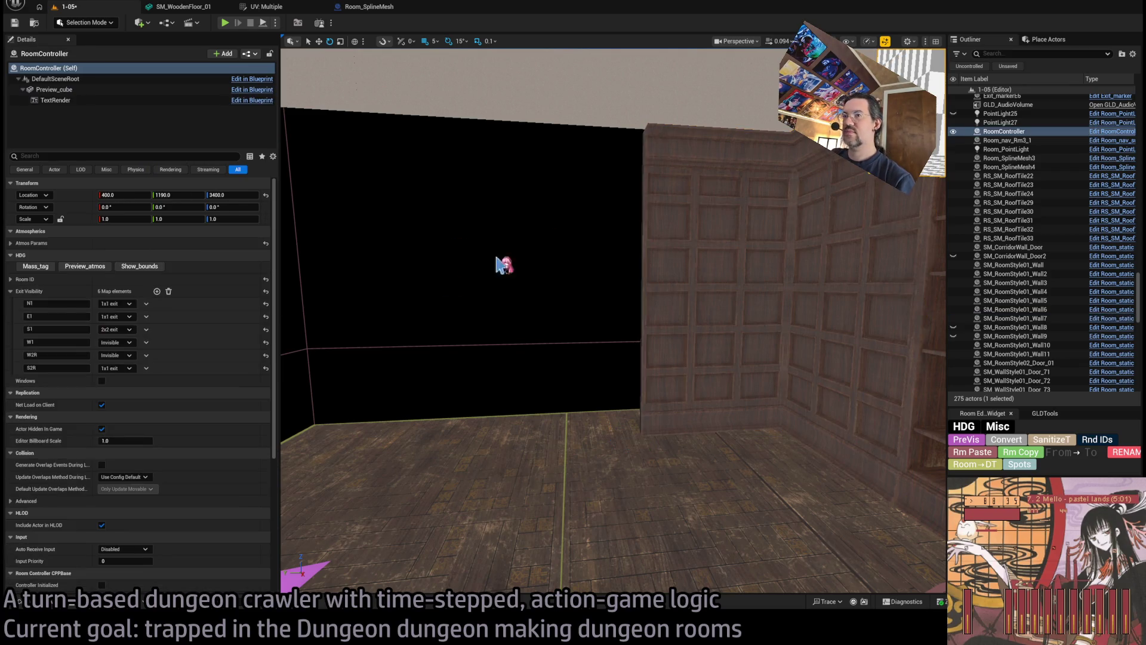
left_click(119, 322)
left_click(125, 332)
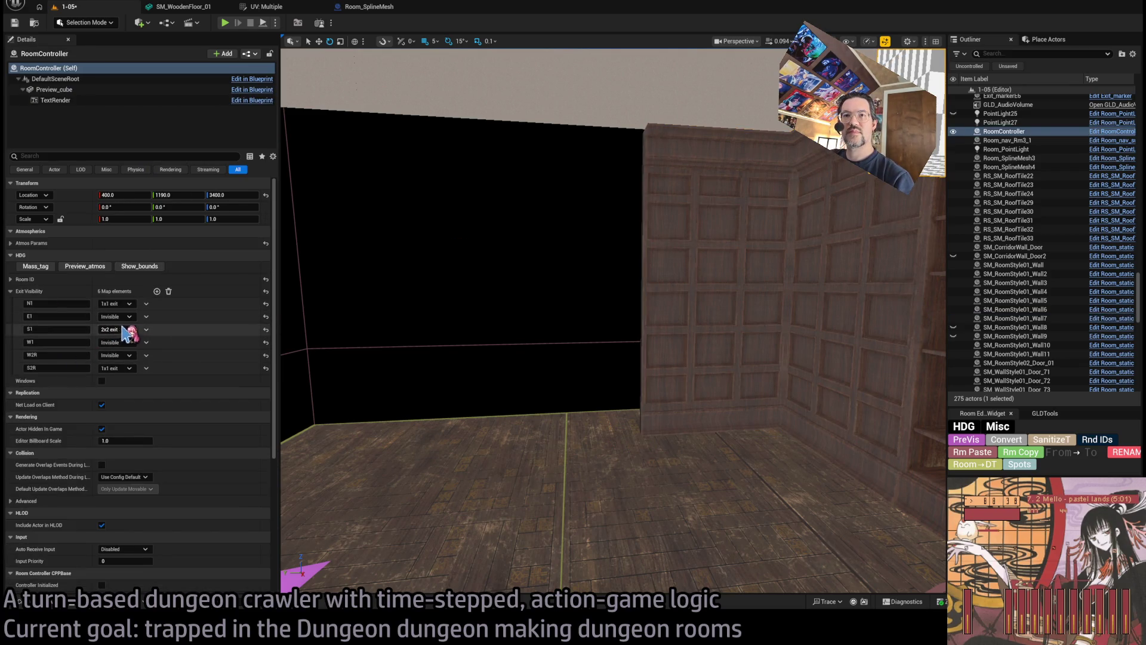
left_click(974, 442)
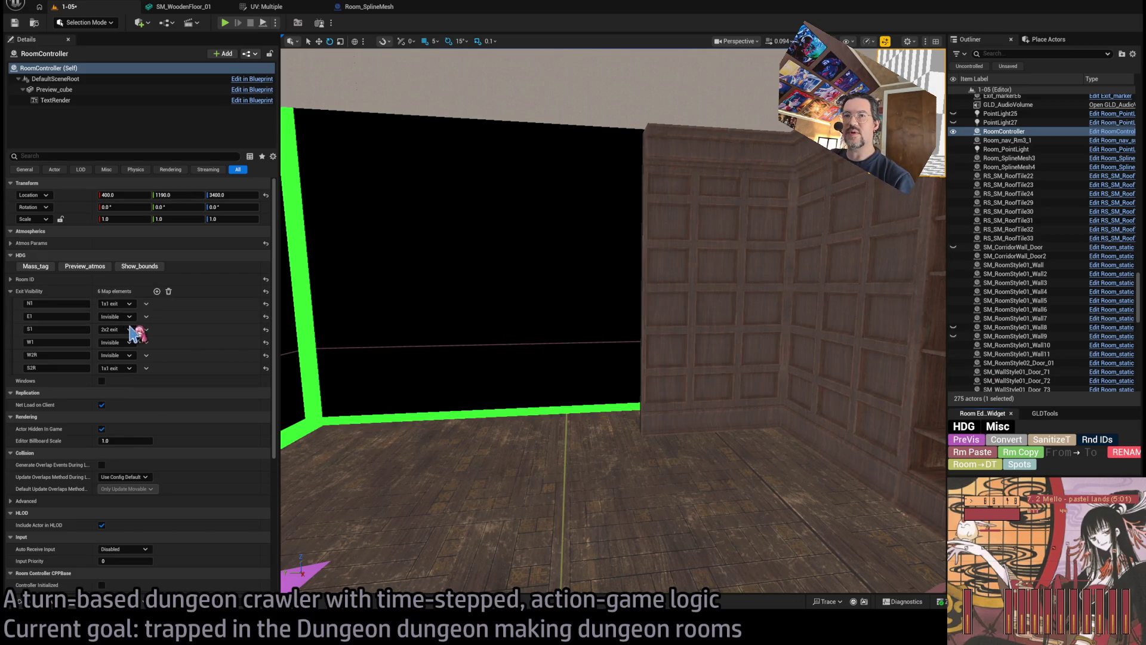
left_click(101, 381)
left_click(979, 442)
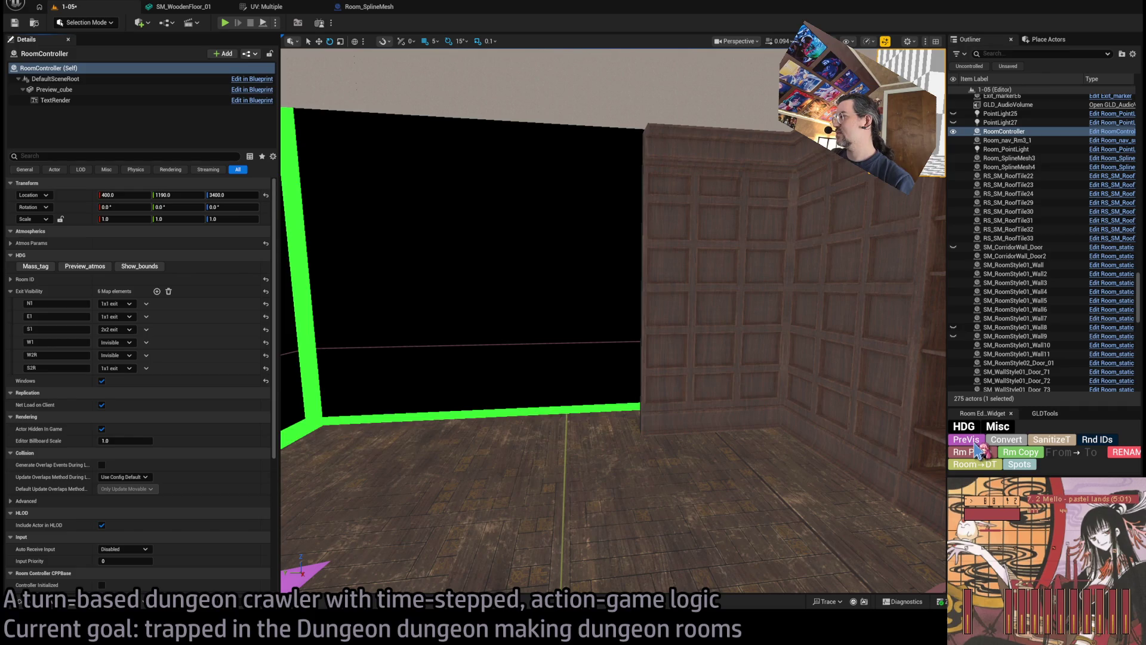
Select window wall Wall8 and duplicate the window walls as Wall12 and Wall13.
mouse_move(326, 339)
left_mouse_down()
mouse_move(299, 382)
mouse_move(583, 348)
left_mouse_up()
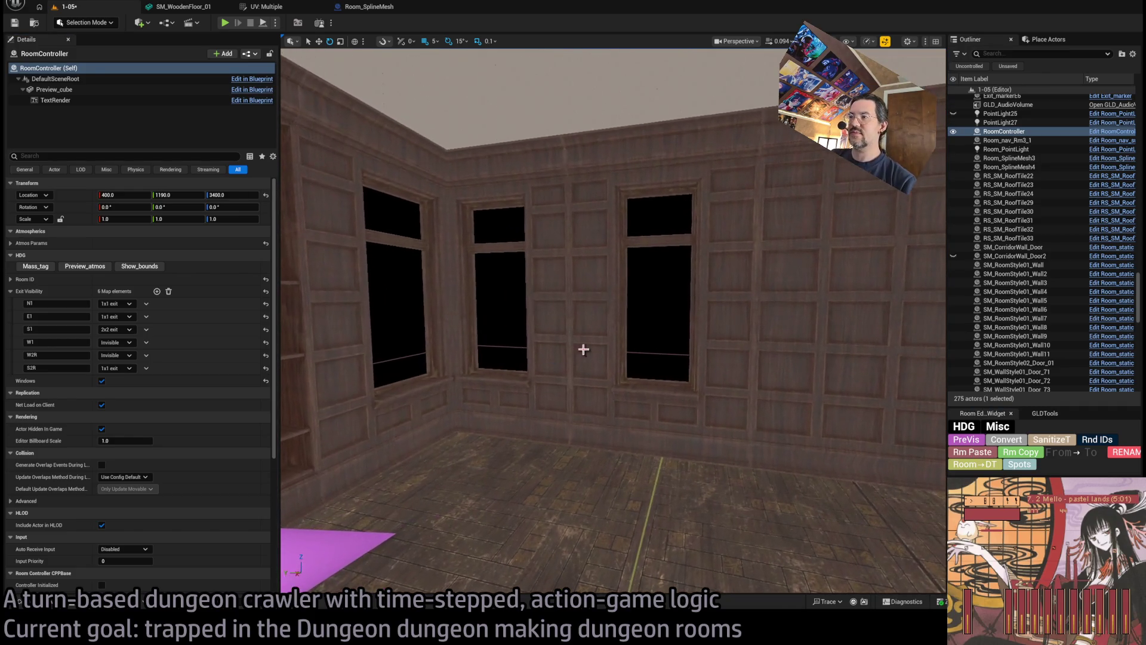
left_click(557, 346)
key("f")
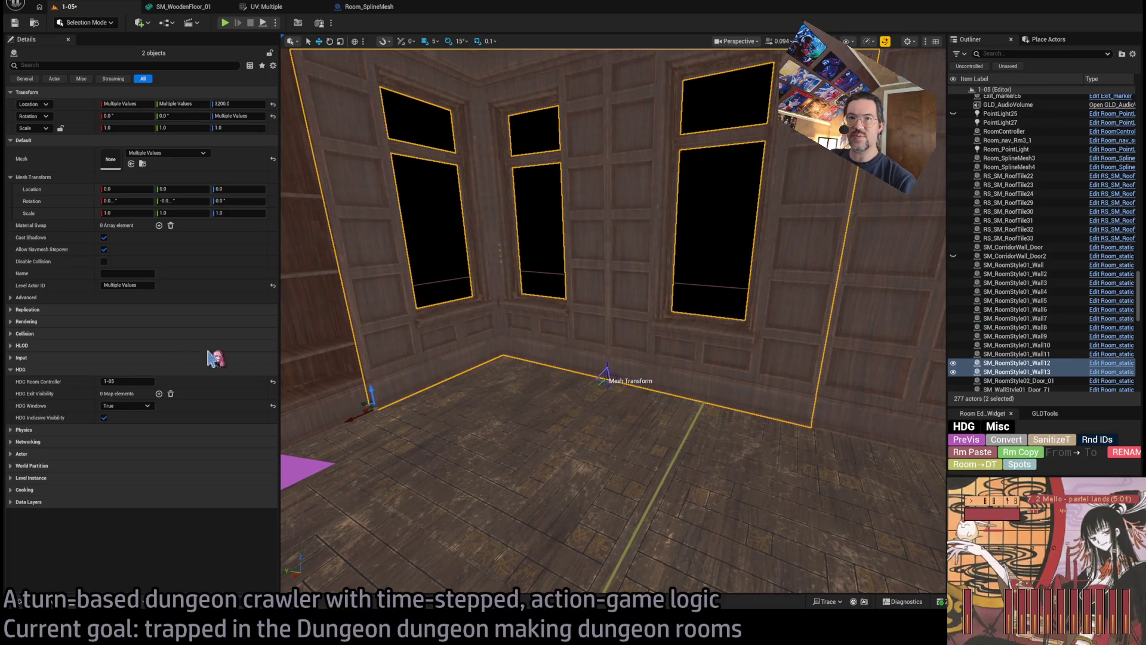
Set the new walls' HDG Windows to False and switch RoomController Windows off.
left_click(126, 405)
left_click(119, 425)
mouse_move(448, 378)
left_mouse_down()
mouse_move(505, 410)
mouse_move(451, 384)
mouse_move(419, 387)
left_mouse_up()
left_click(723, 257)
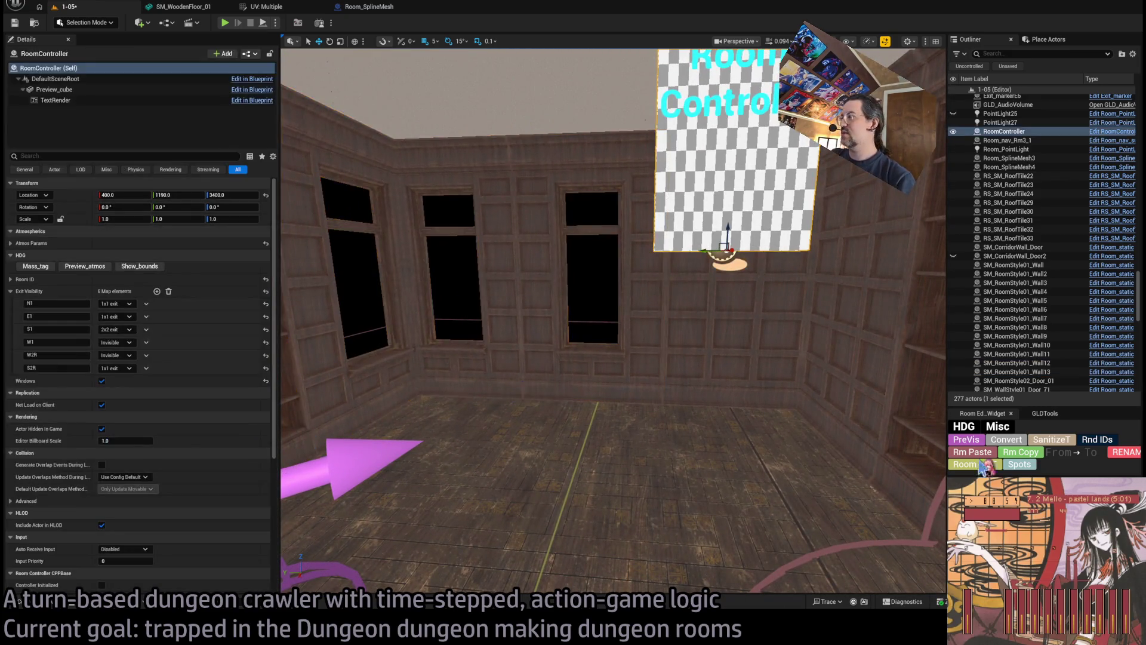
left_click(101, 382)
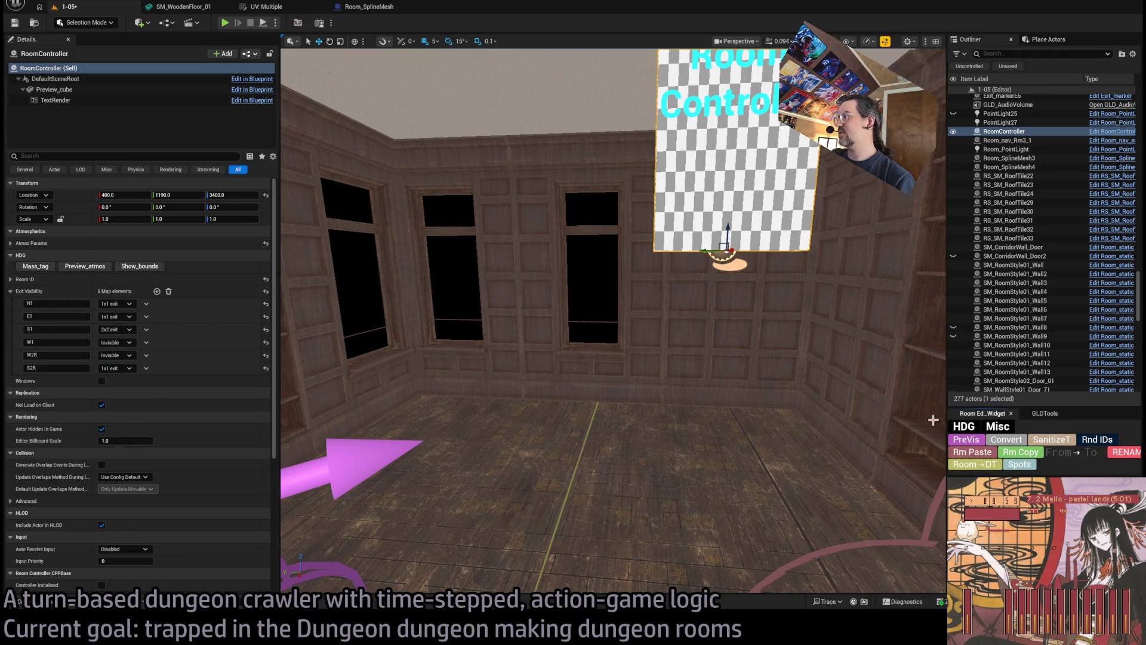
key("Escape")
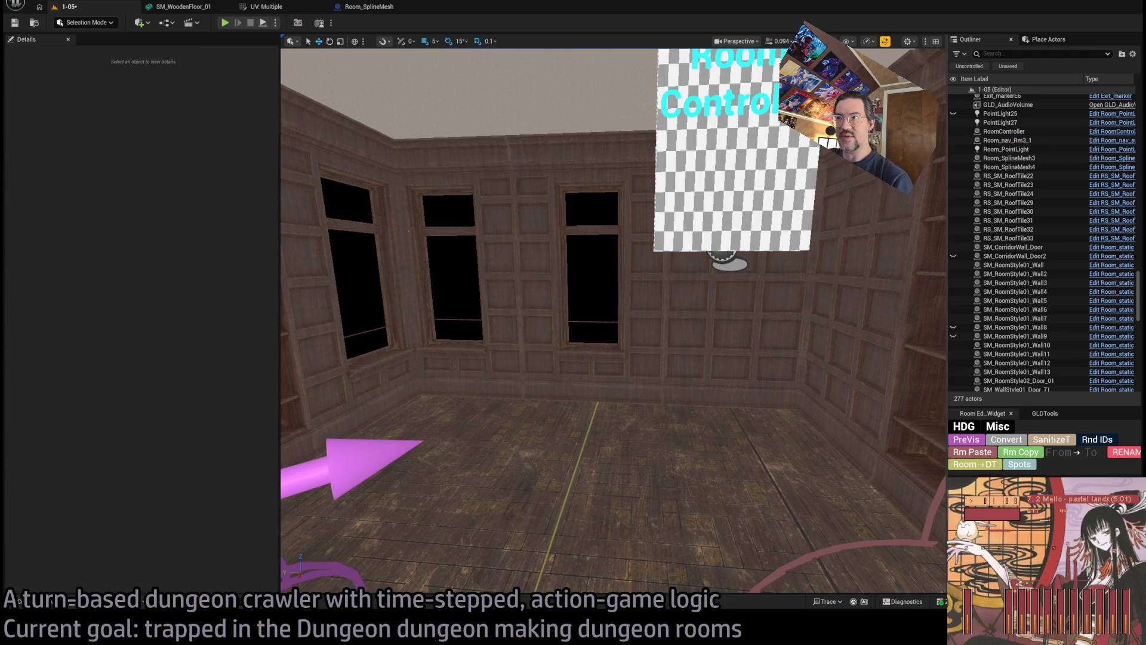
Give Wall12 the SM_RoomStyle01_Wall mesh, move it to Y 1190, and set Scale X 1.35.
left_click(537, 268)
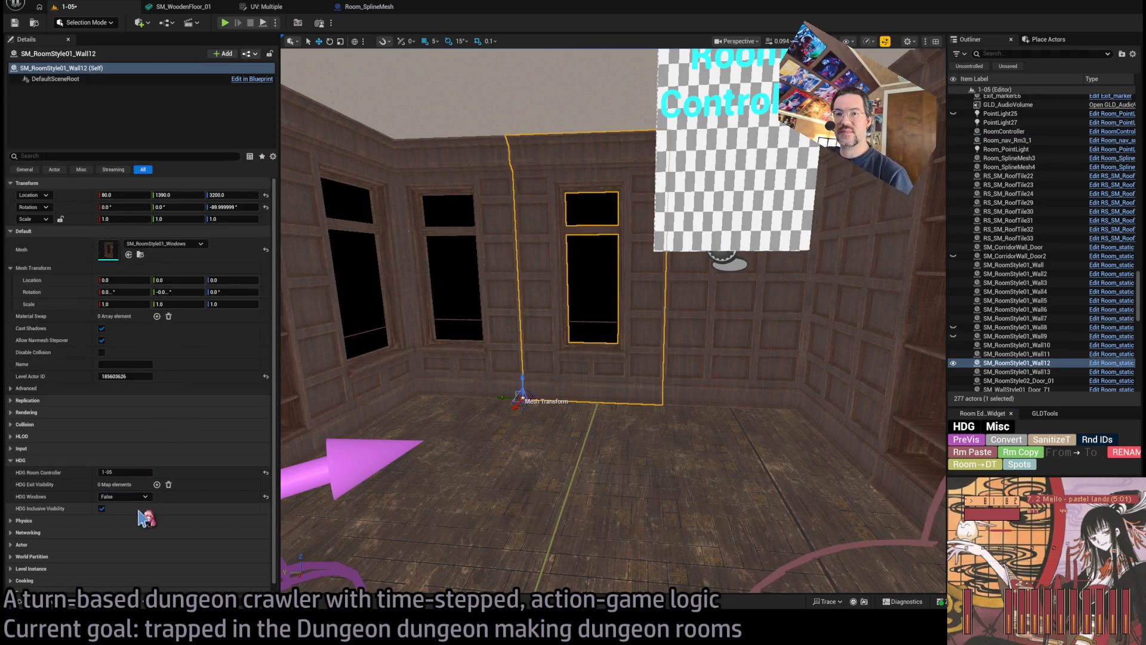
left_click_drag(701, 404, 701, 356)
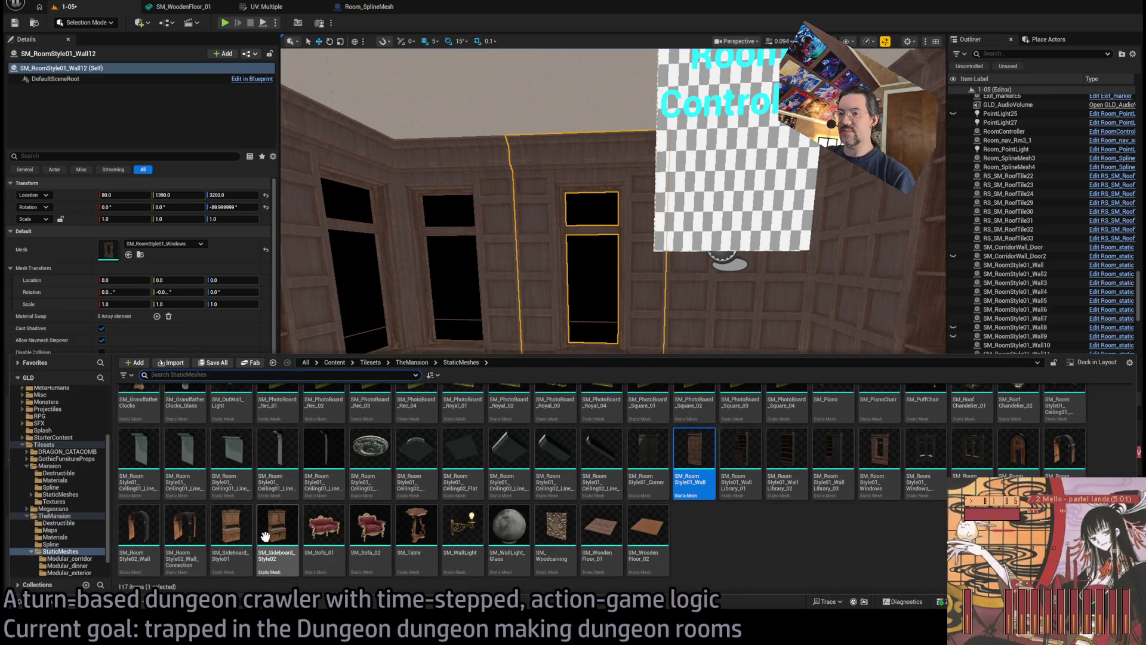
left_click(128, 255)
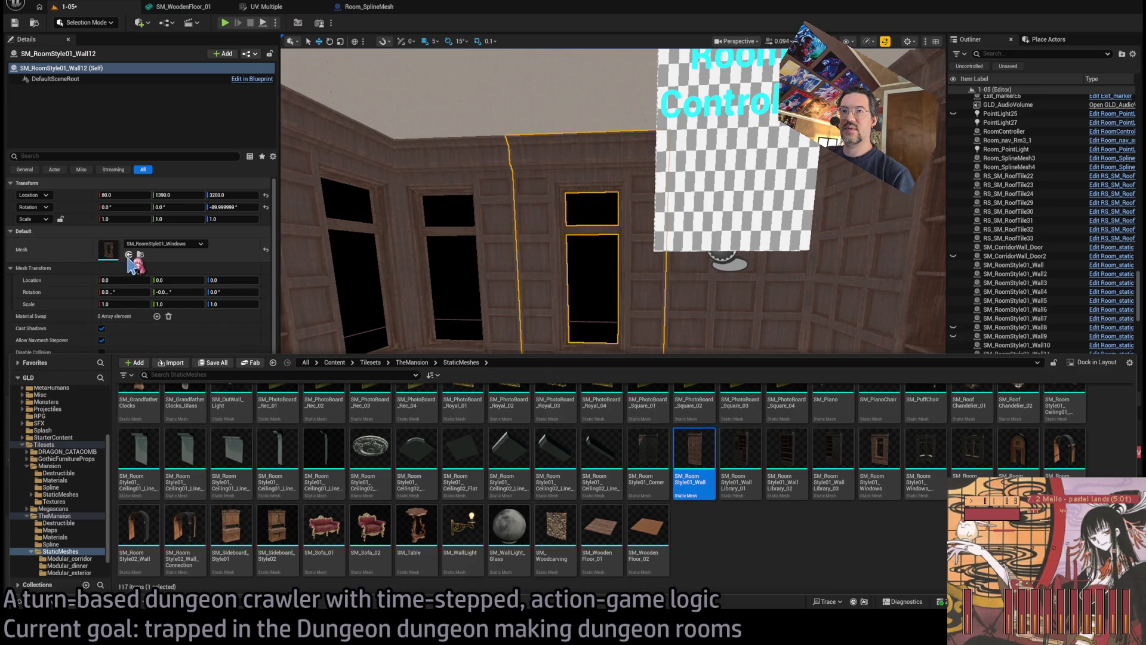
left_click_drag(528, 399, 663, 404)
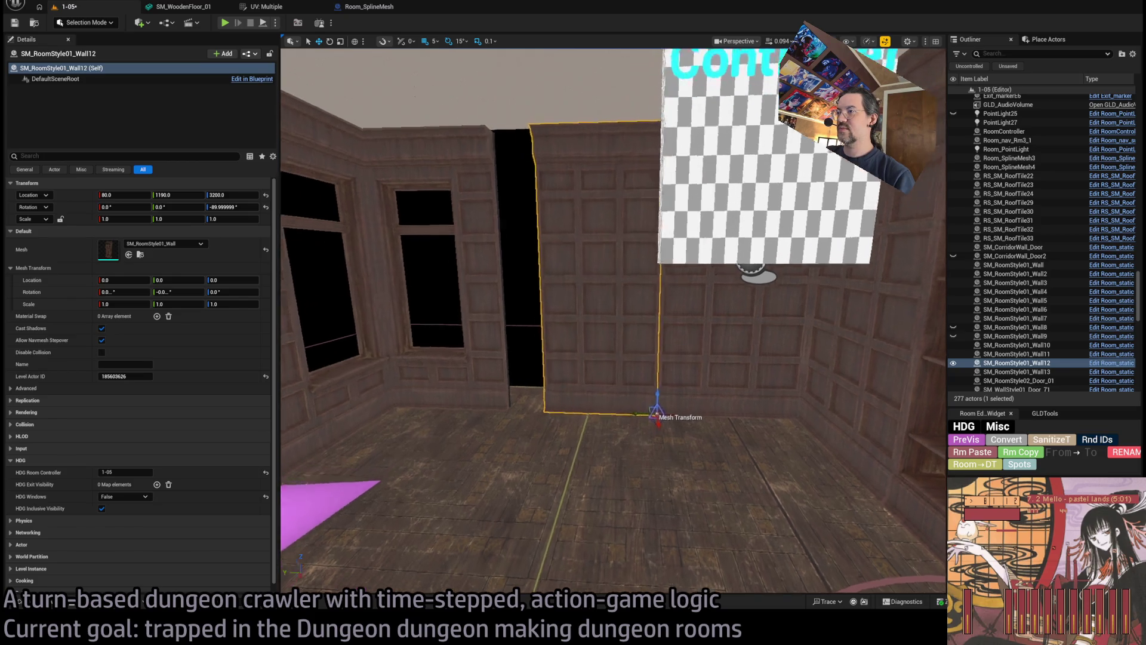
key("f")
left_click_drag(721, 453, 697, 454)
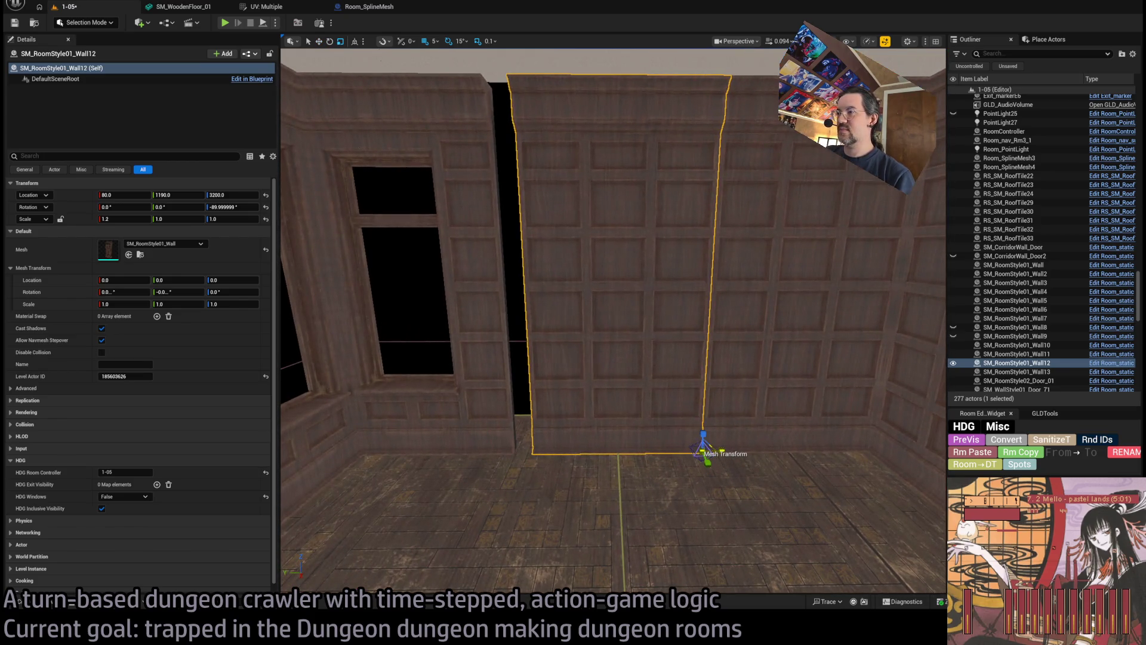
type("1.3")
key("f")
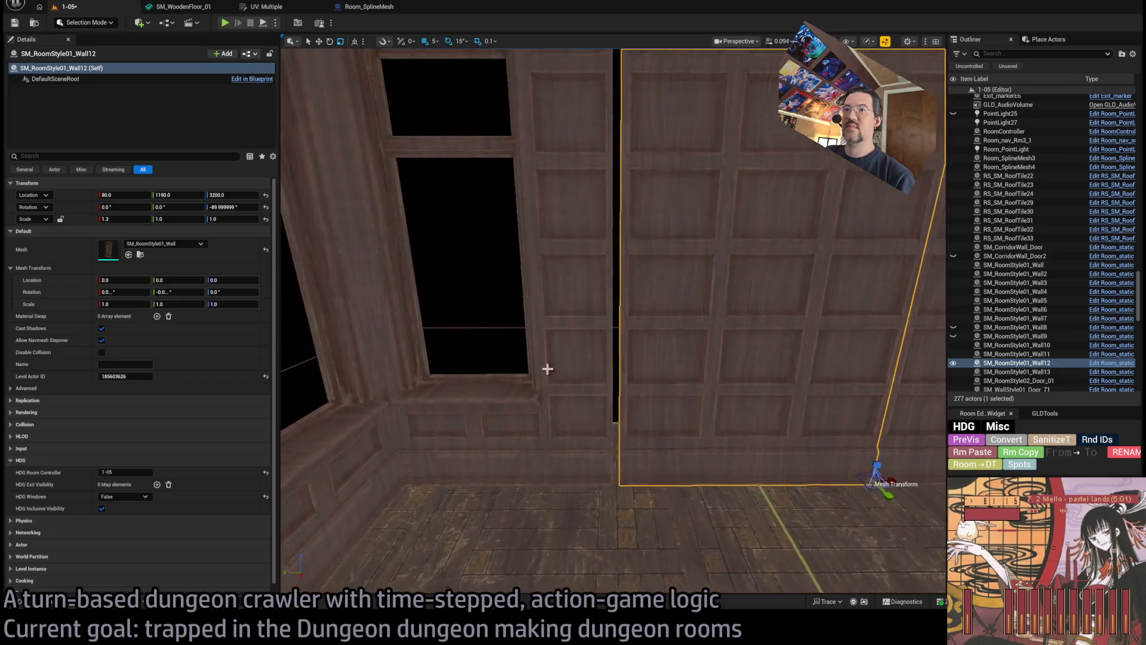
type("5")
key("Return")
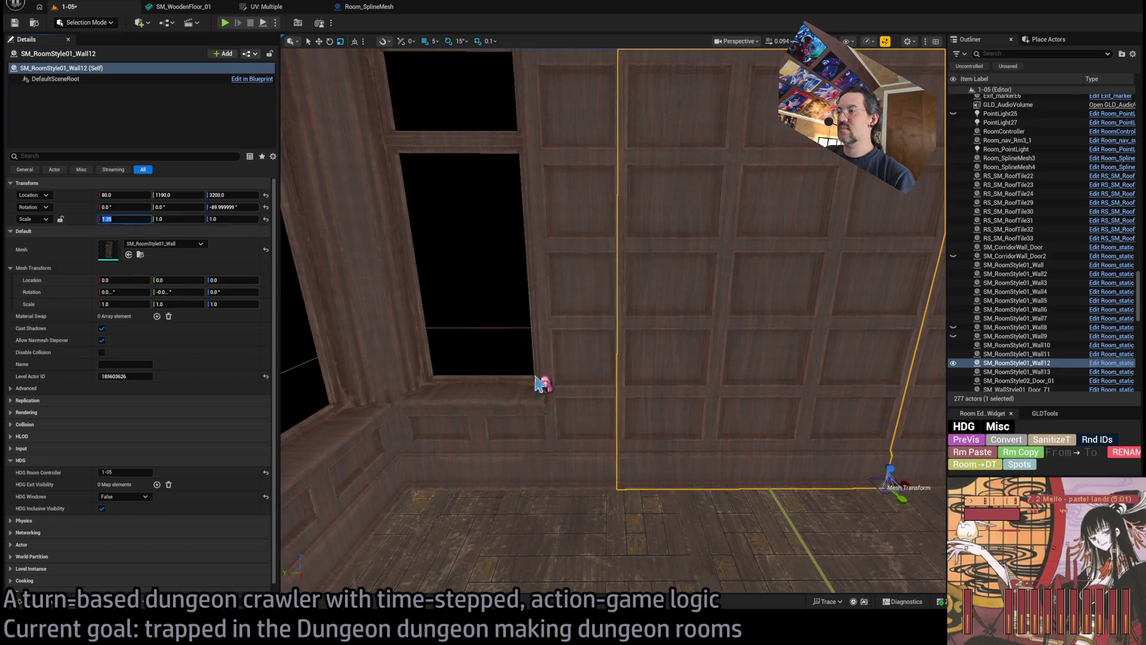
left_click(540, 382)
key("f")
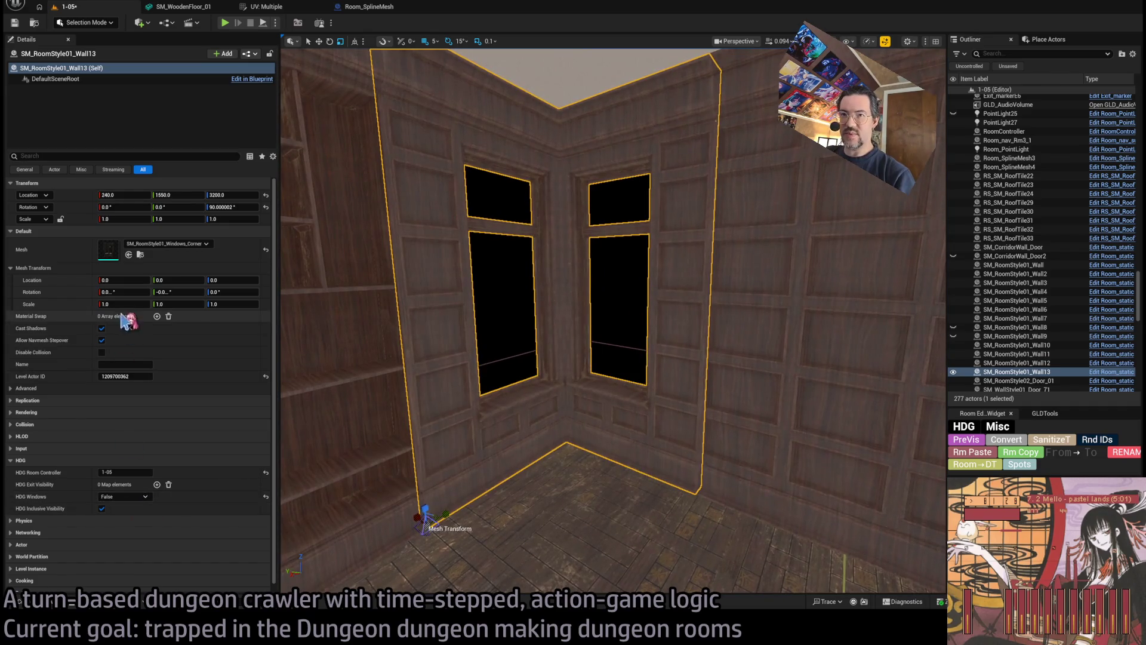
Assign the plain SM_RoomStyle01_Corner mesh to Wall13.
left_click(66, 604)
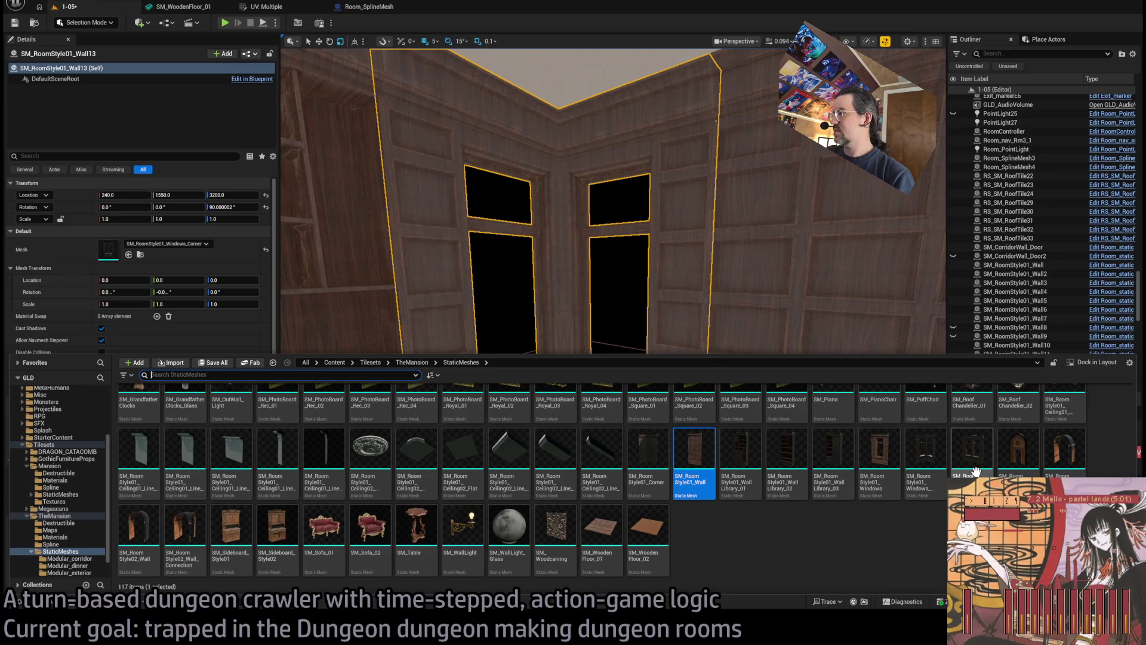
left_click(649, 453)
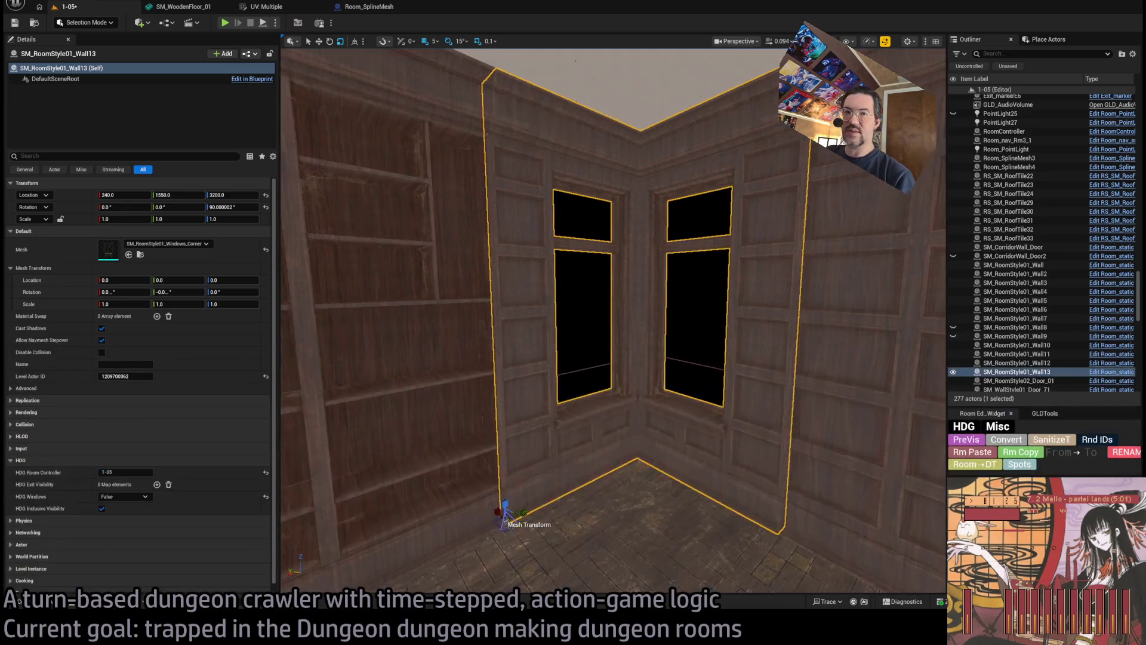
left_click(129, 255)
Rotate Wall13 toward a 180° Z rotation, try an X scale of -1, and undo stray moves.
key("e")
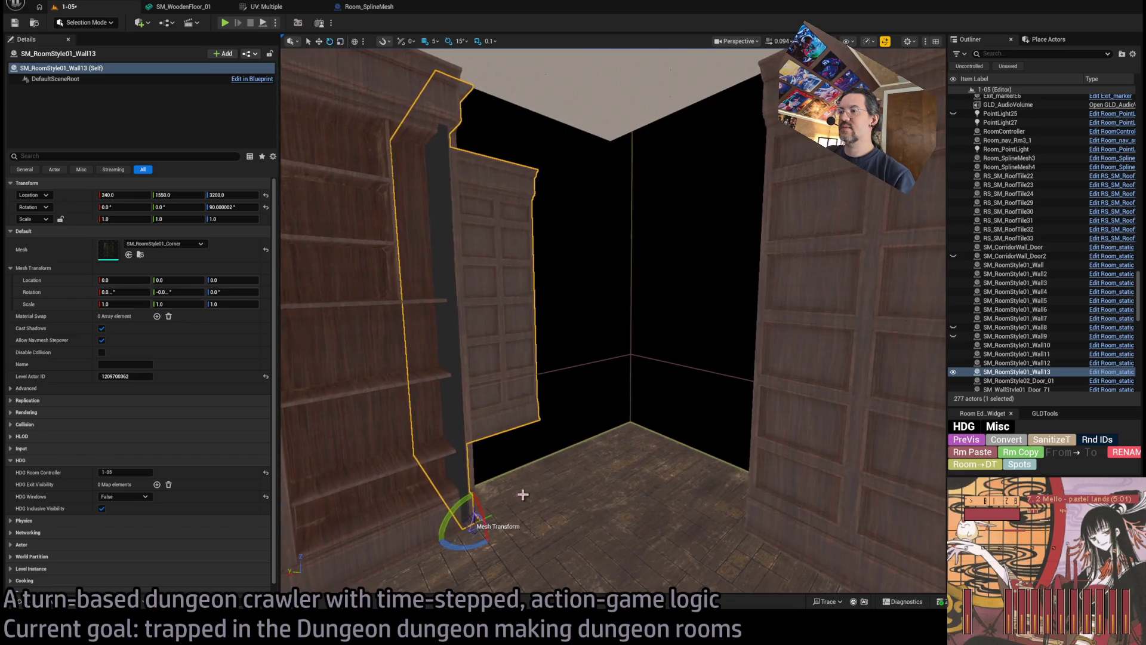
mouse_move(473, 545)
left_mouse_down()
mouse_move(461, 526)
mouse_move(471, 518)
left_mouse_up()
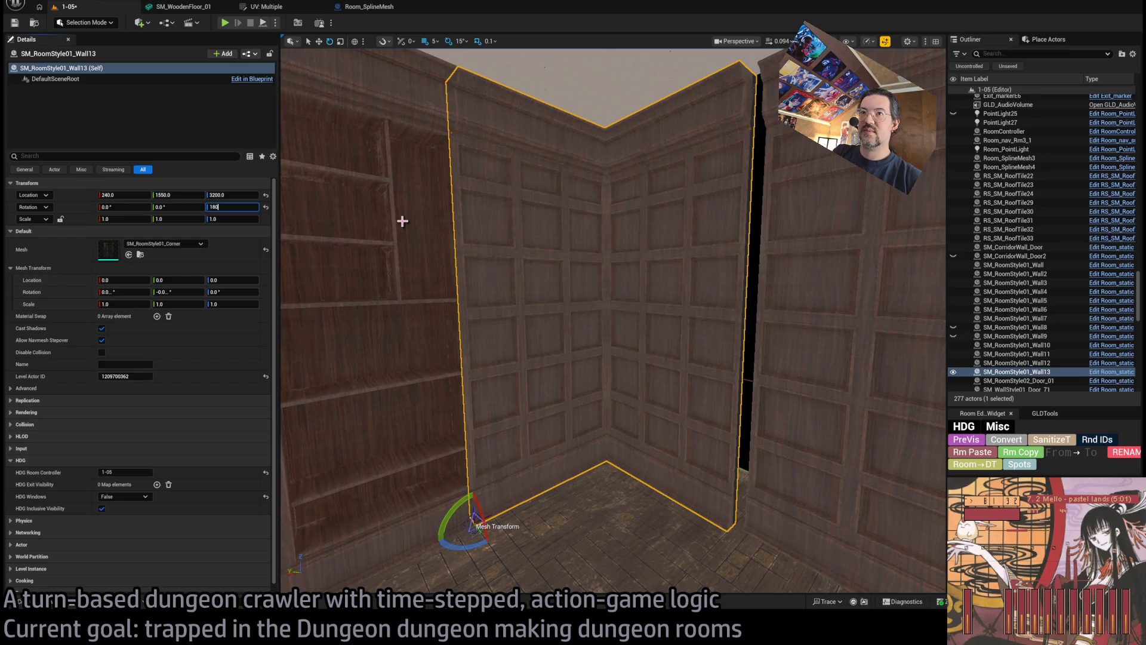
mouse_move(402, 221)
left_mouse_down()
mouse_move(413, 267)
mouse_move(408, 230)
left_mouse_up()
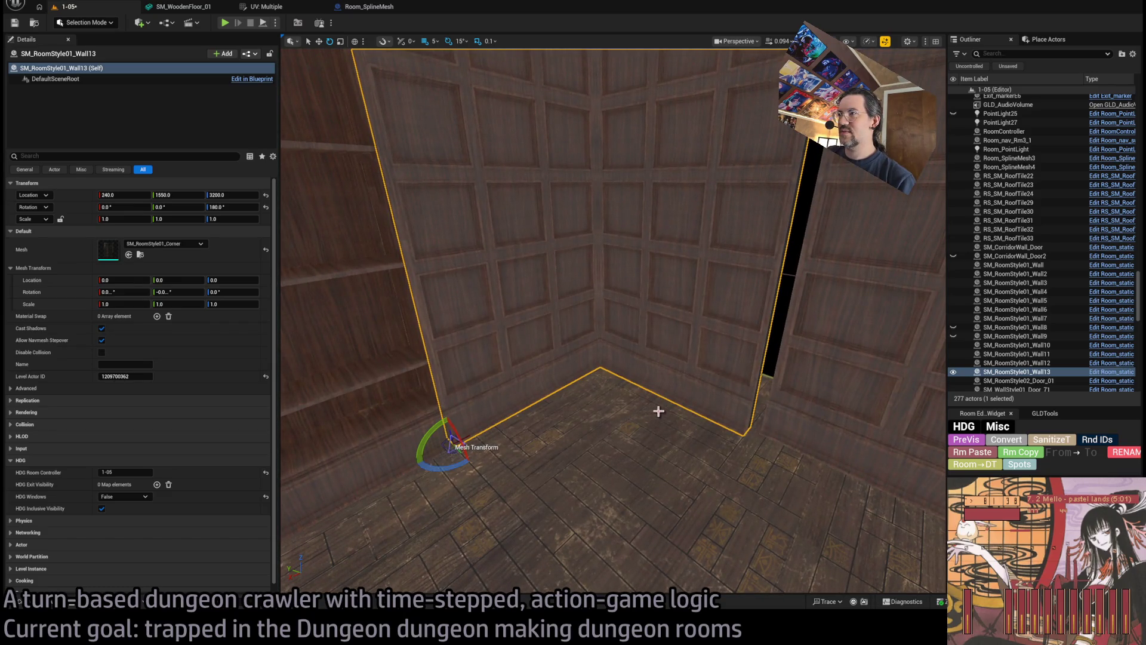
mouse_move(522, 425)
left_mouse_down()
mouse_move(434, 348)
mouse_move(489, 381)
left_mouse_up()
mouse_move(131, 219)
left_mouse_down()
mouse_move(116, 218)
mouse_move(130, 218)
left_mouse_up()
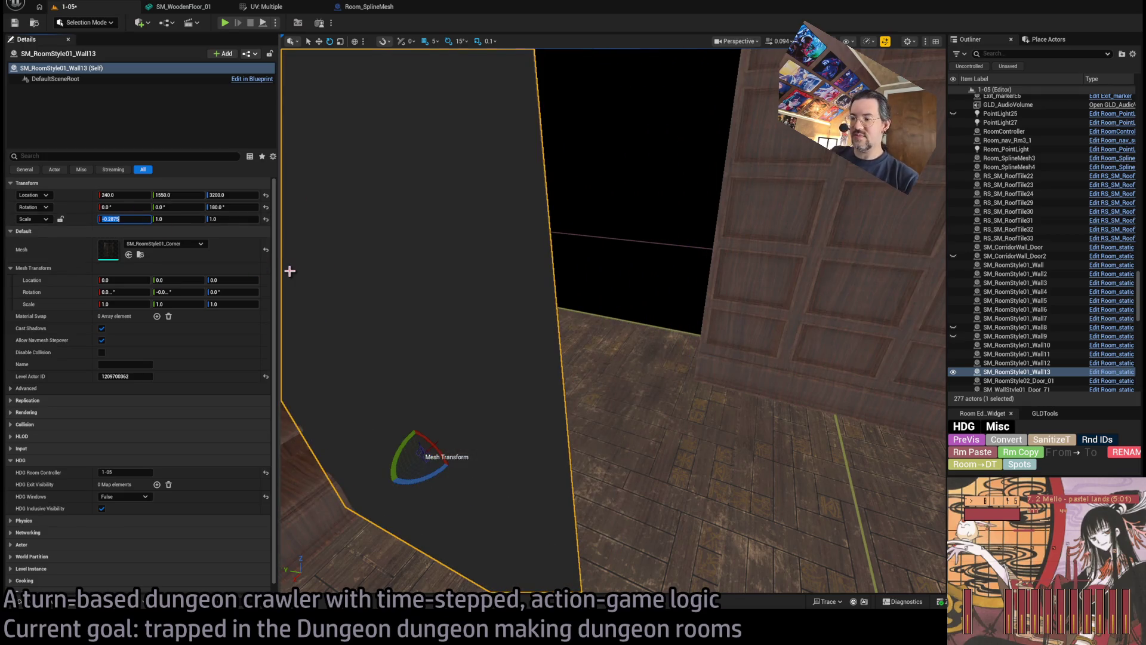
type("-1")
key("Return")
mouse_move(385, 487)
left_mouse_down()
mouse_move(394, 445)
mouse_move(688, 366)
mouse_move(696, 376)
mouse_move(663, 379)
mouse_move(685, 374)
mouse_move(328, 294)
left_mouse_up()
key("ctrl+z")
key("ctrl+z")
key("ctrl+z")
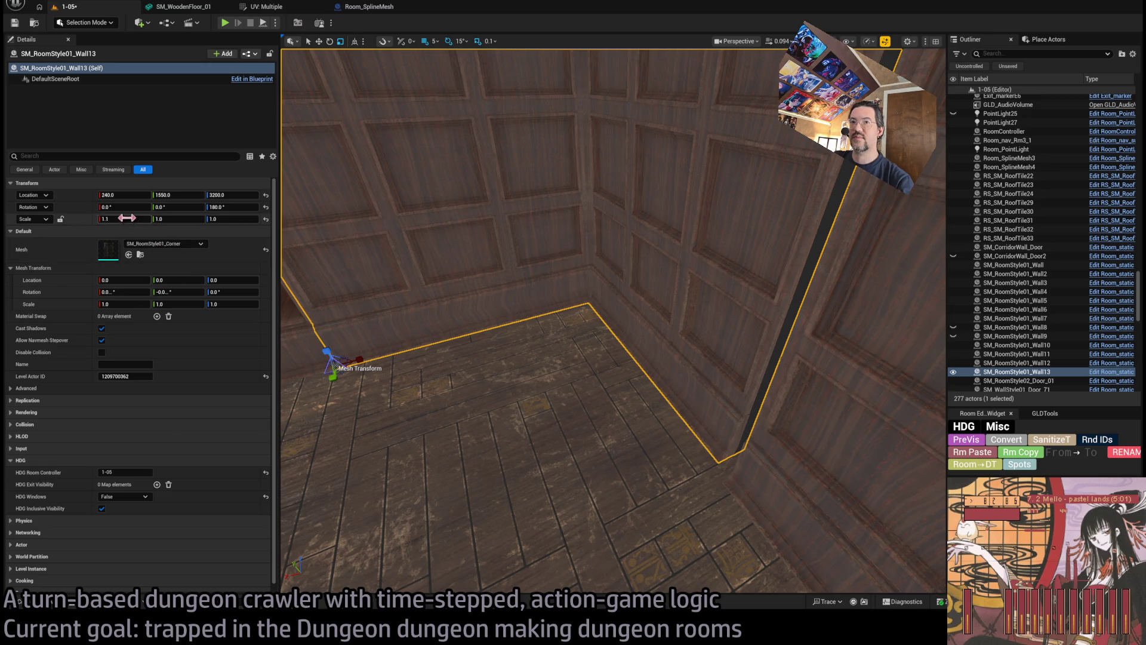
Scale Wall13 to about 1.075 × 1.05 so the corner piece closes its gaps.
left_click(174, 219)
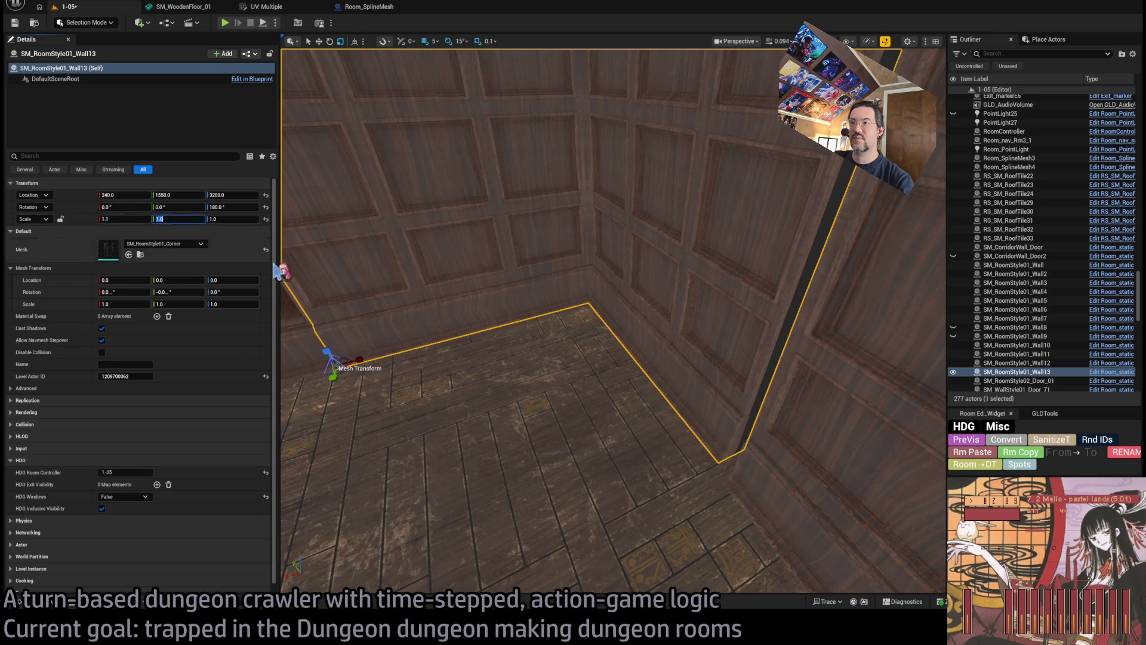
type("1.1")
key("Return")
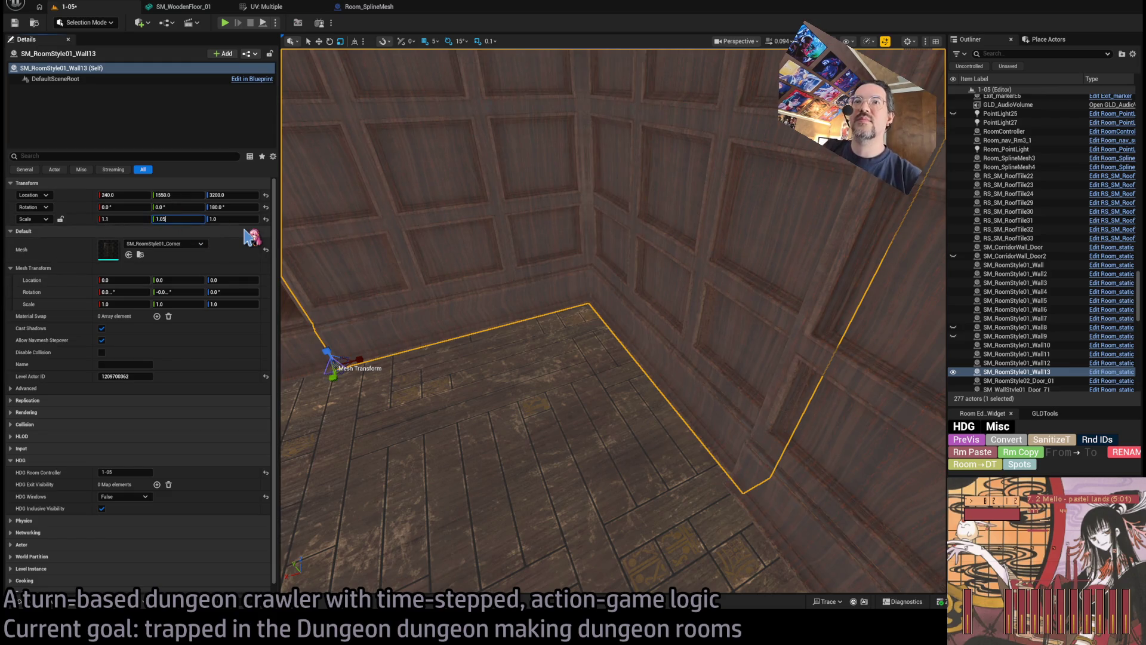
left_click_drag(363, 247, 363, 247)
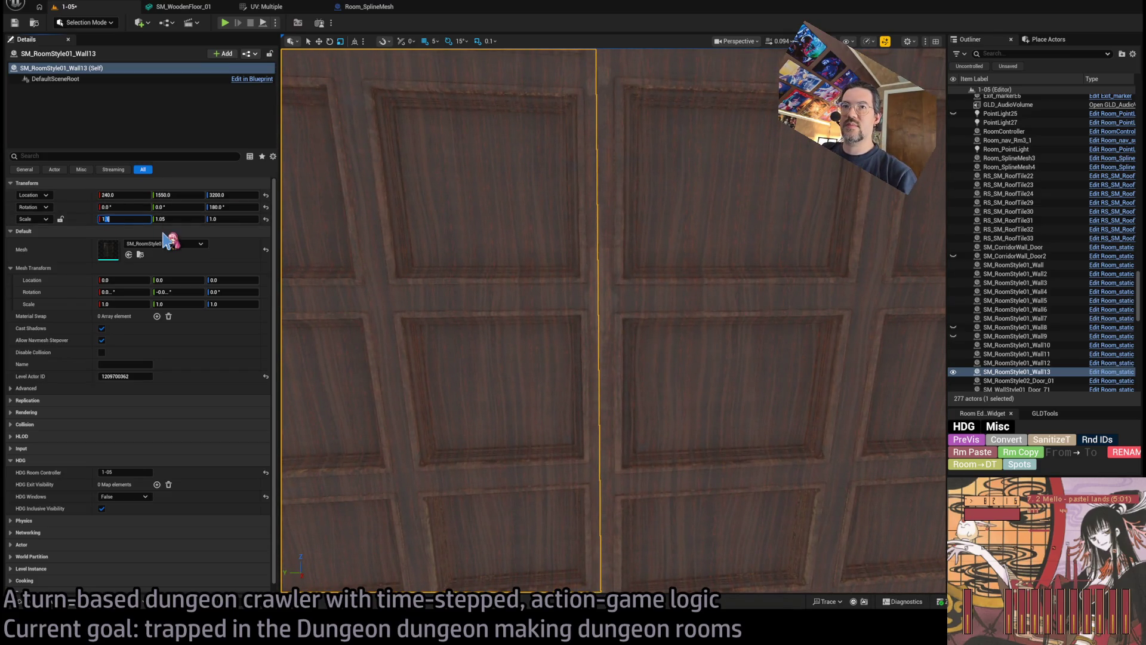
key("Return")
left_click_drag(396, 248, 397, 248)
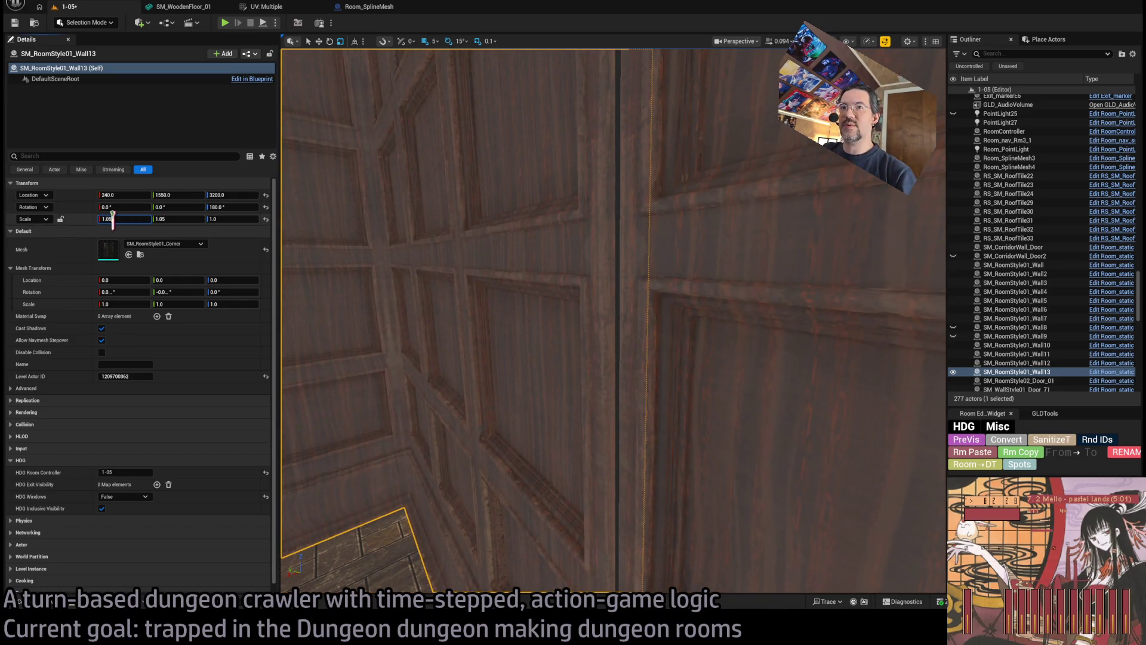
type("5")
key("Return")
left_click_drag(396, 248, 396, 248)
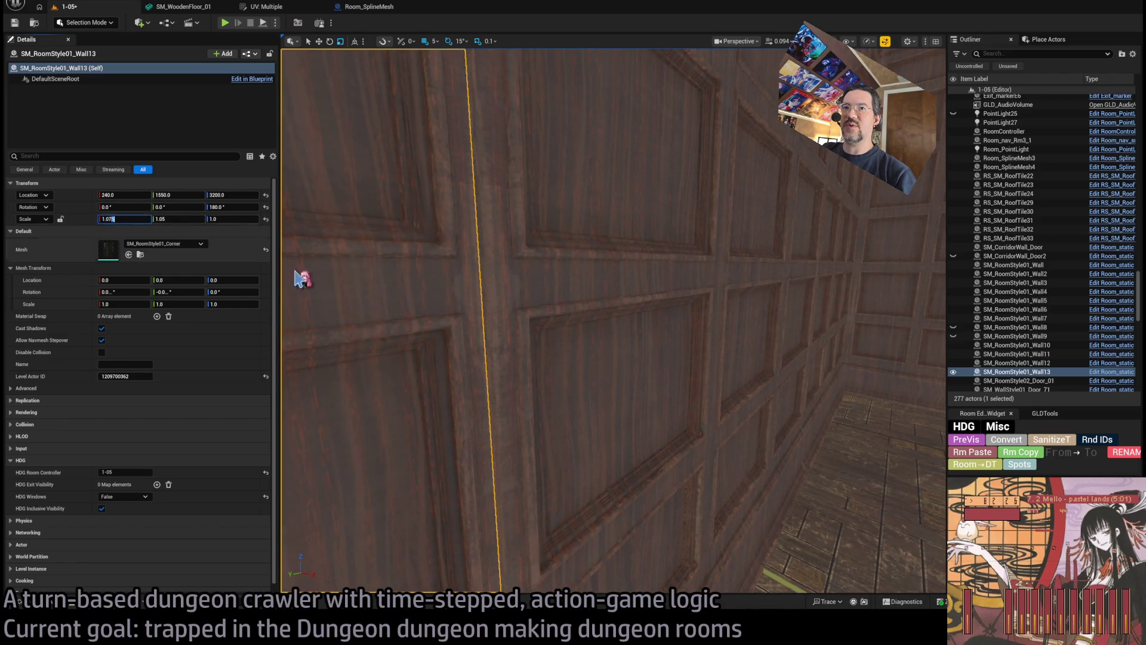
left_click_drag(517, 320, 562, 311)
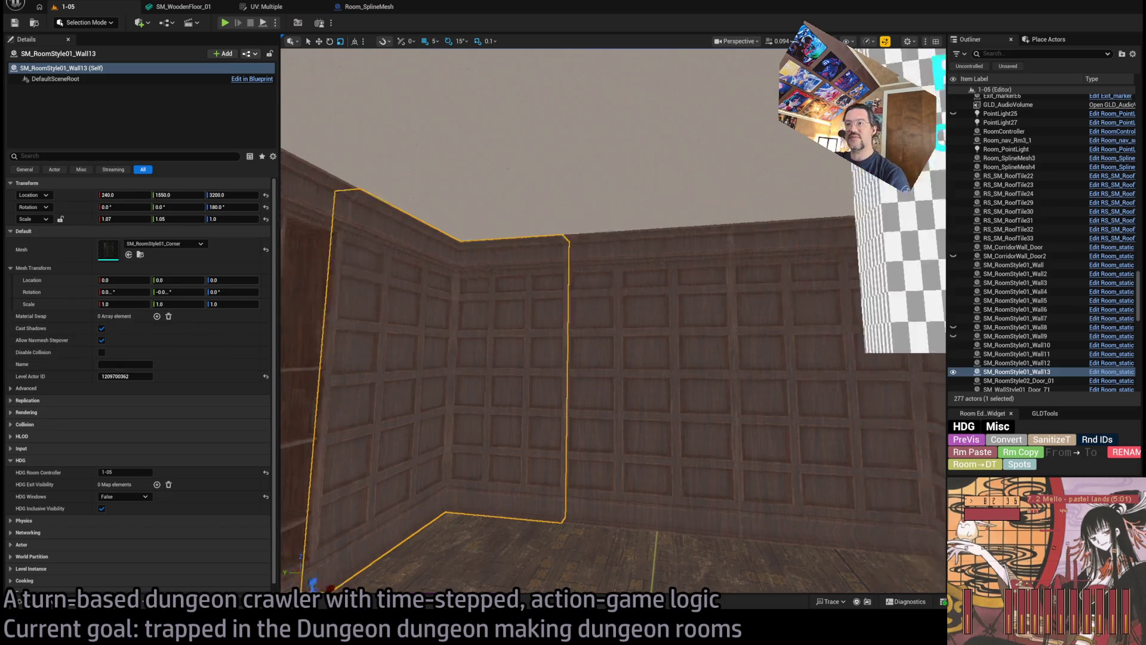
Turn RoomController Windows on, refresh the PreVis, and save the level.
left_click(931, 298)
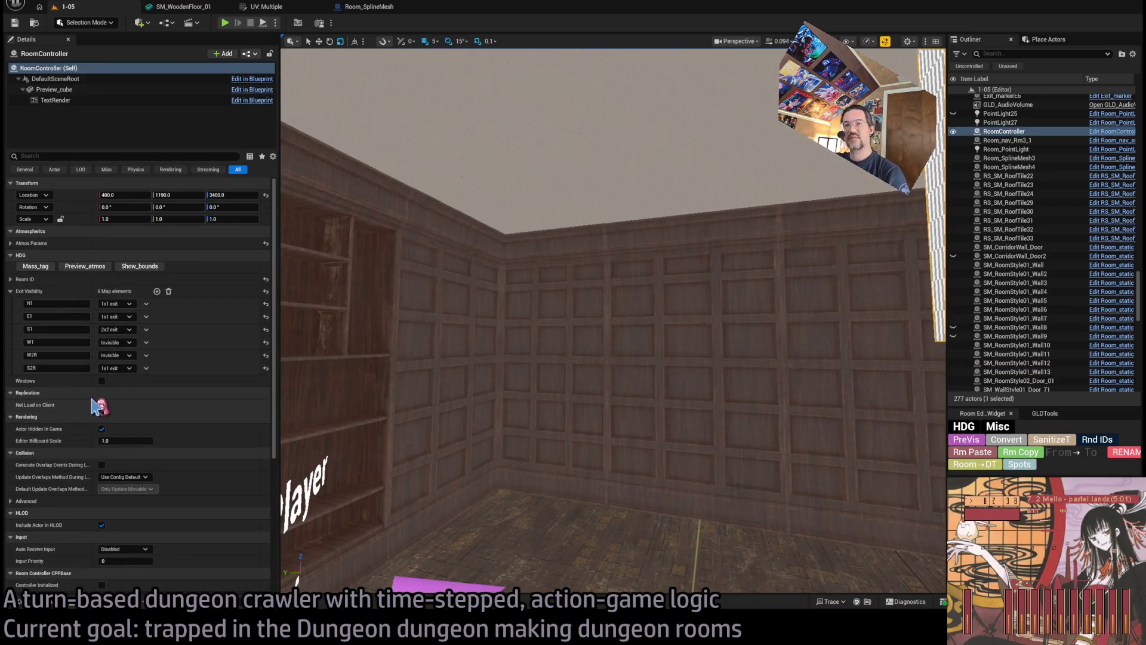
left_click(101, 381)
left_click(962, 442)
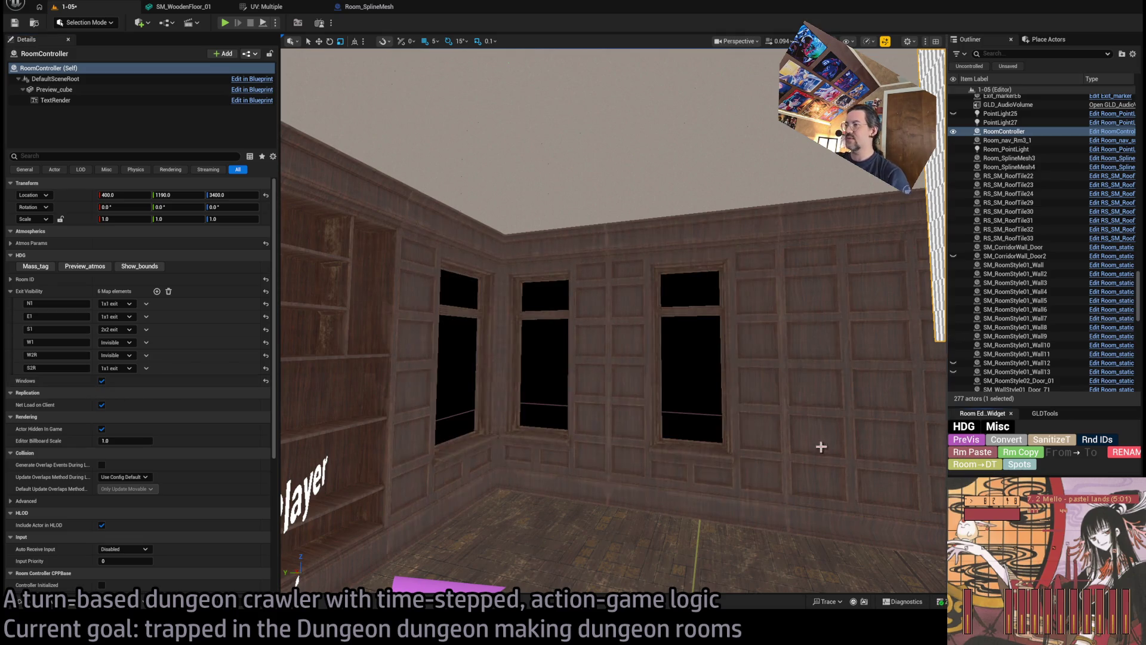
scroll(603, 439, "up", 2)
key("w")
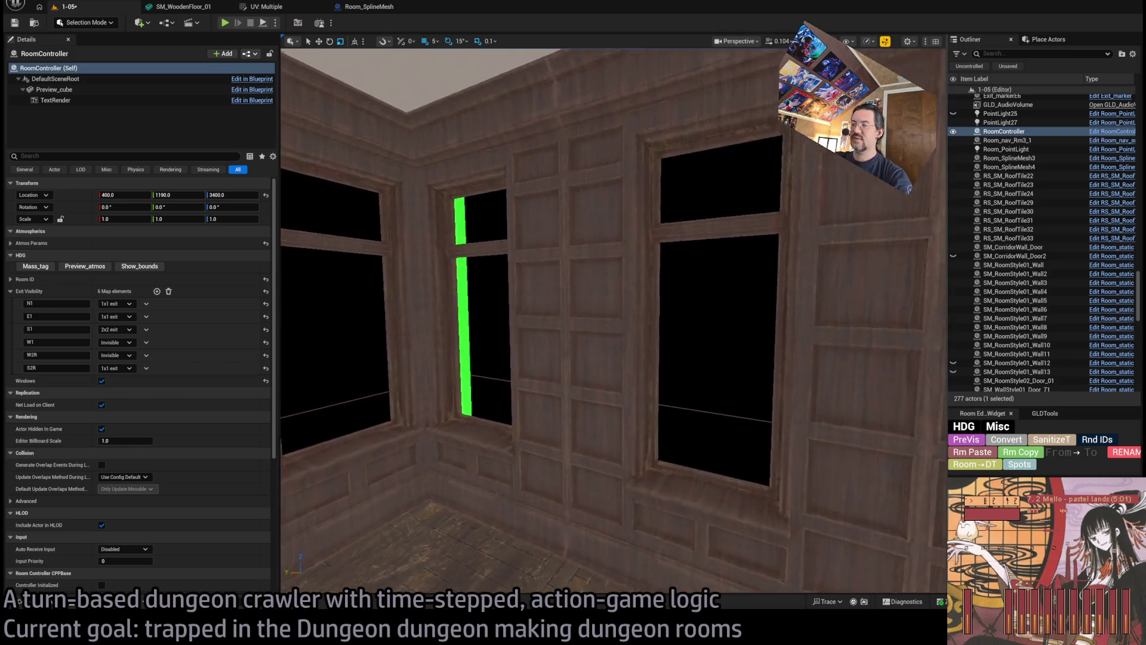
key("s")
key("ctrl+s")
scroll(566, 415, "up", 2)
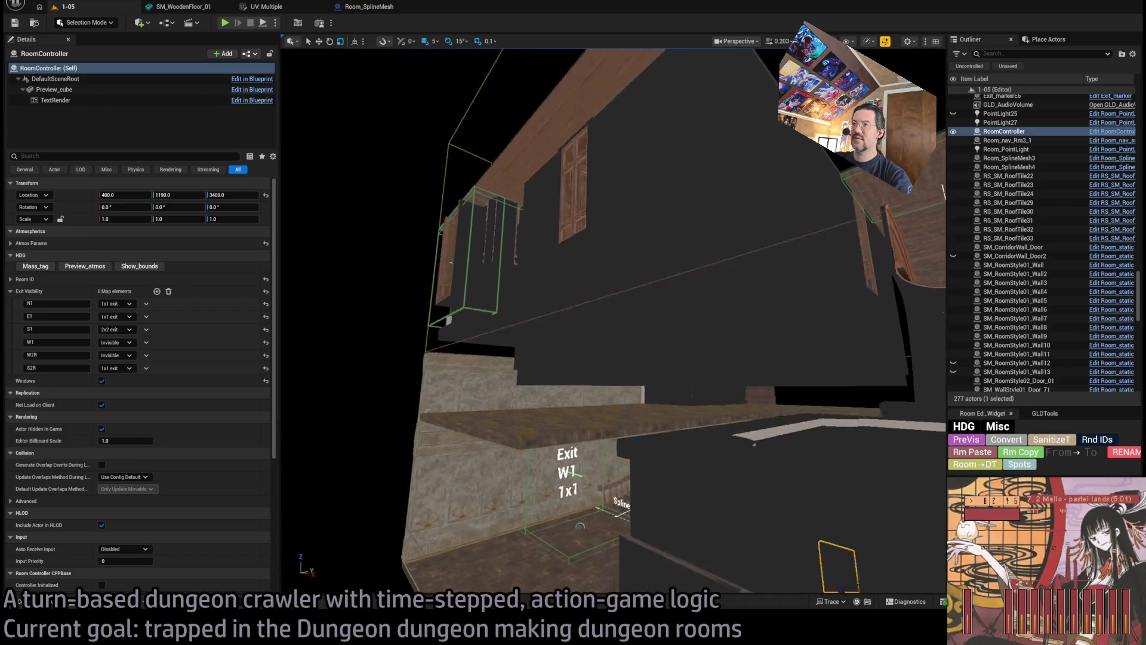
left_click(614, 384)
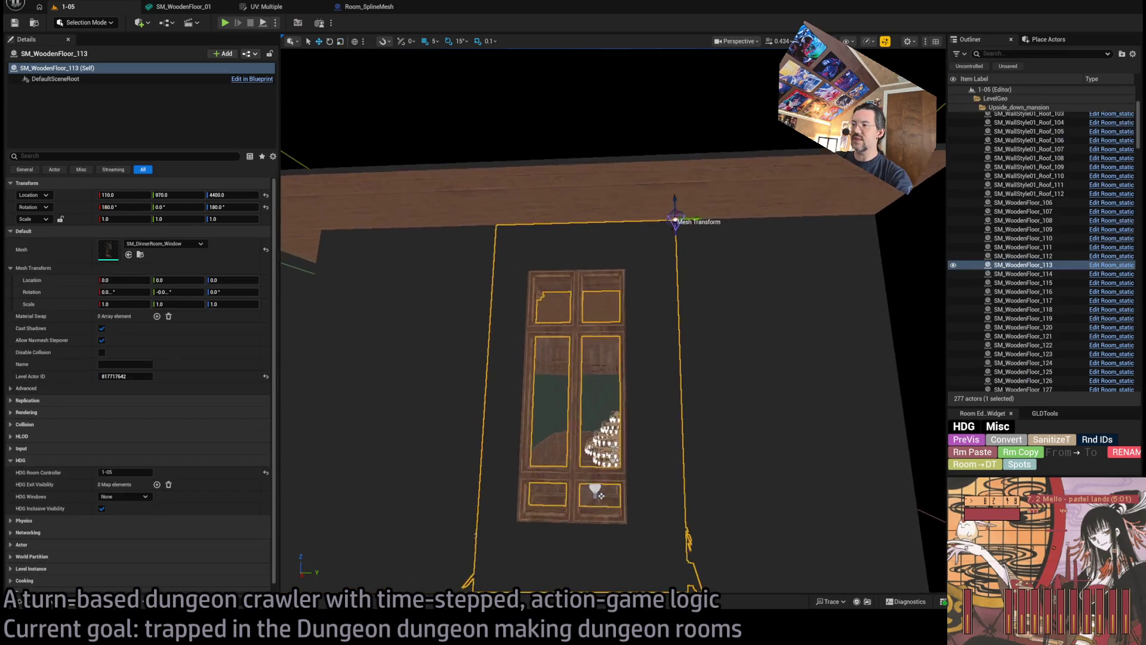
Set the mansion window piece SM_WoodenFloor_113's HDG Windows to True.
scroll(614, 384, "up", 1)
key("f")
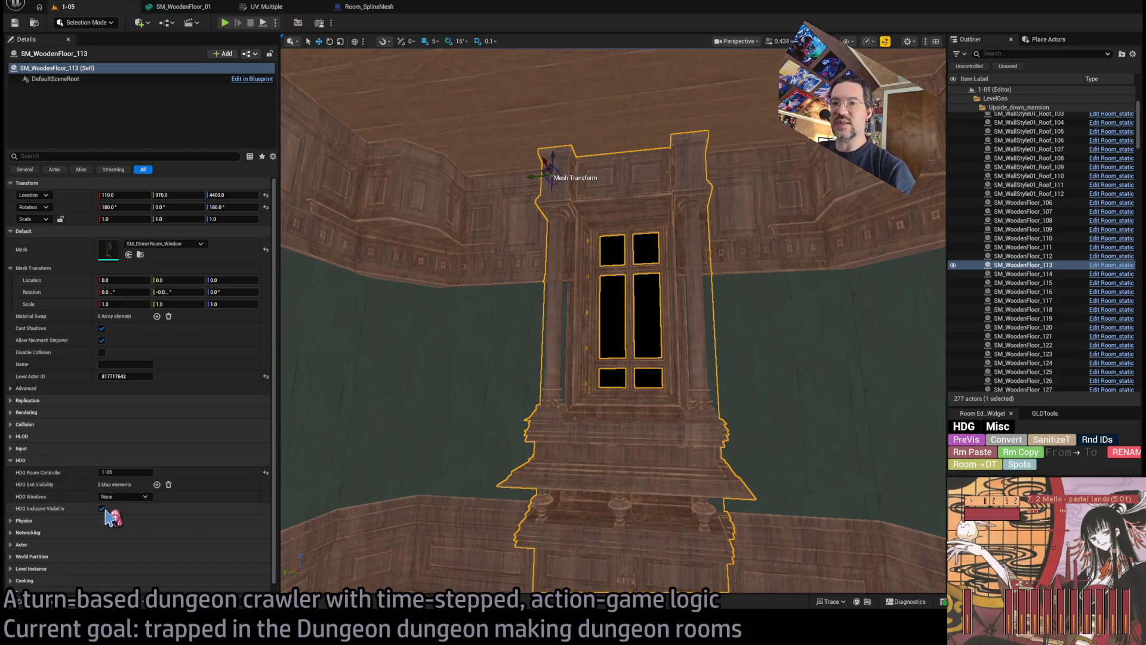
left_click(127, 518)
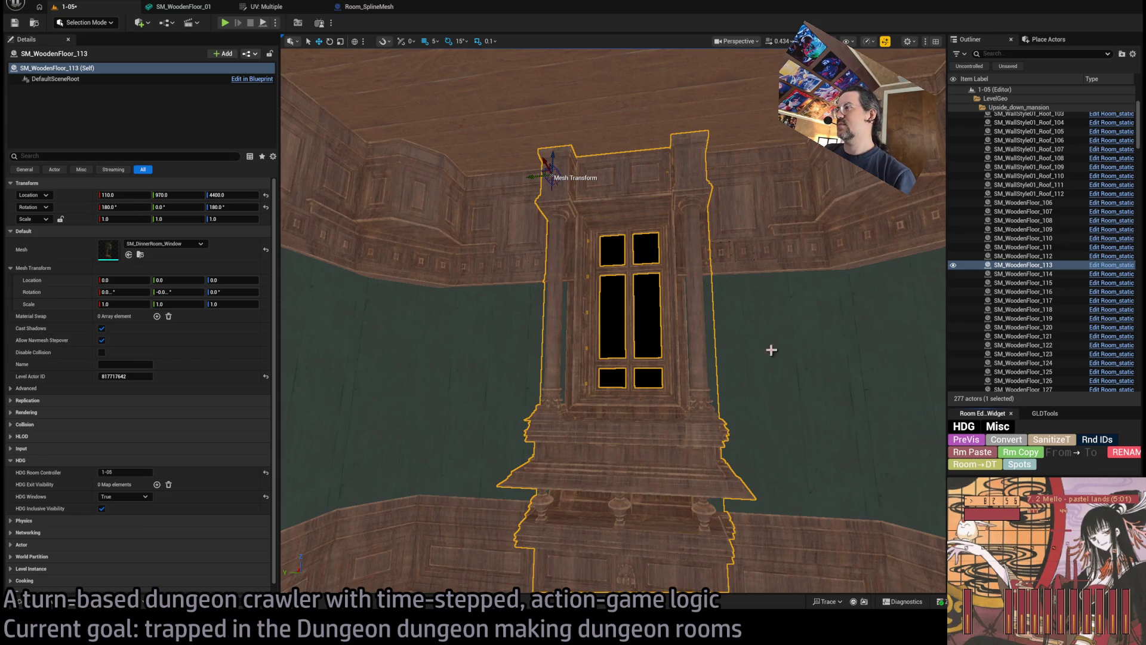
scroll(771, 349, "down", 3)
Alt-drag a duplicate window piece, tick Inclusive Visibility, and hide it in the editor.
left_click(708, 299)
left_click(617, 339)
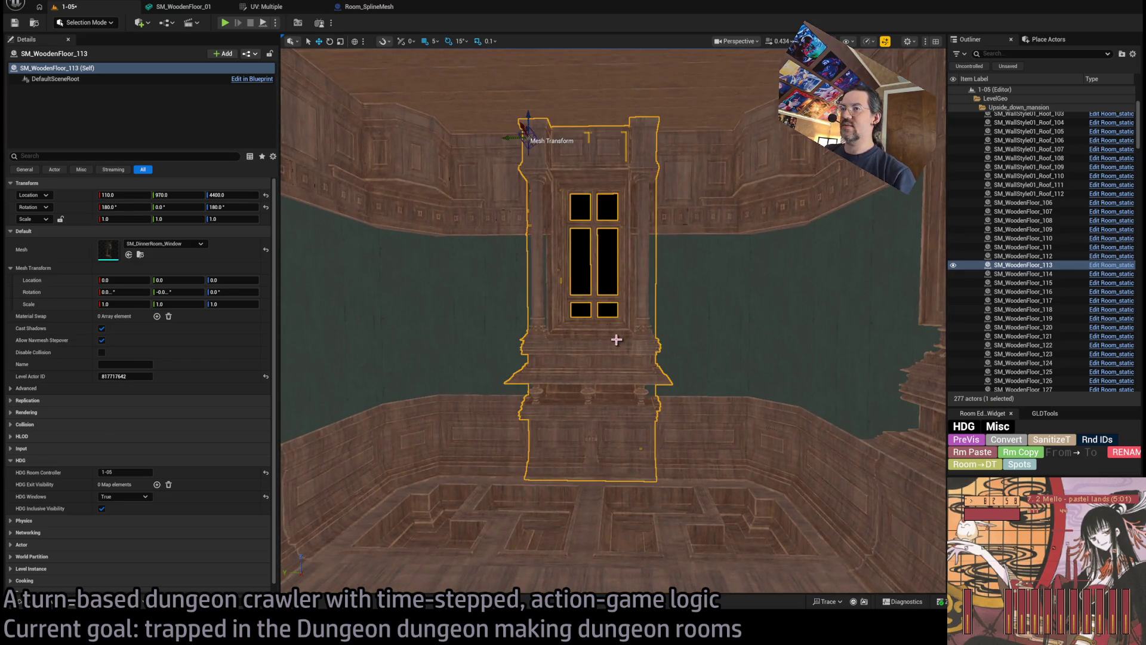
mouse_move(574, 311)
left_mouse_down()
mouse_move(546, 102)
mouse_move(482, 179)
mouse_move(439, 165)
mouse_move(447, 171)
left_mouse_up()
key("f")
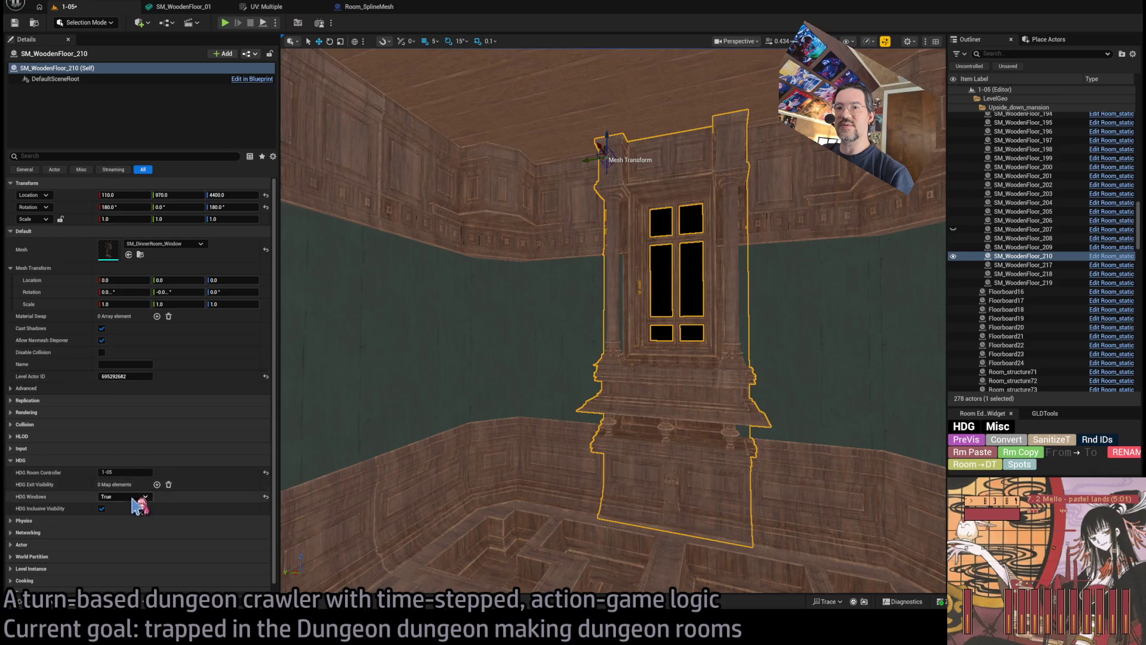
left_click(102, 509)
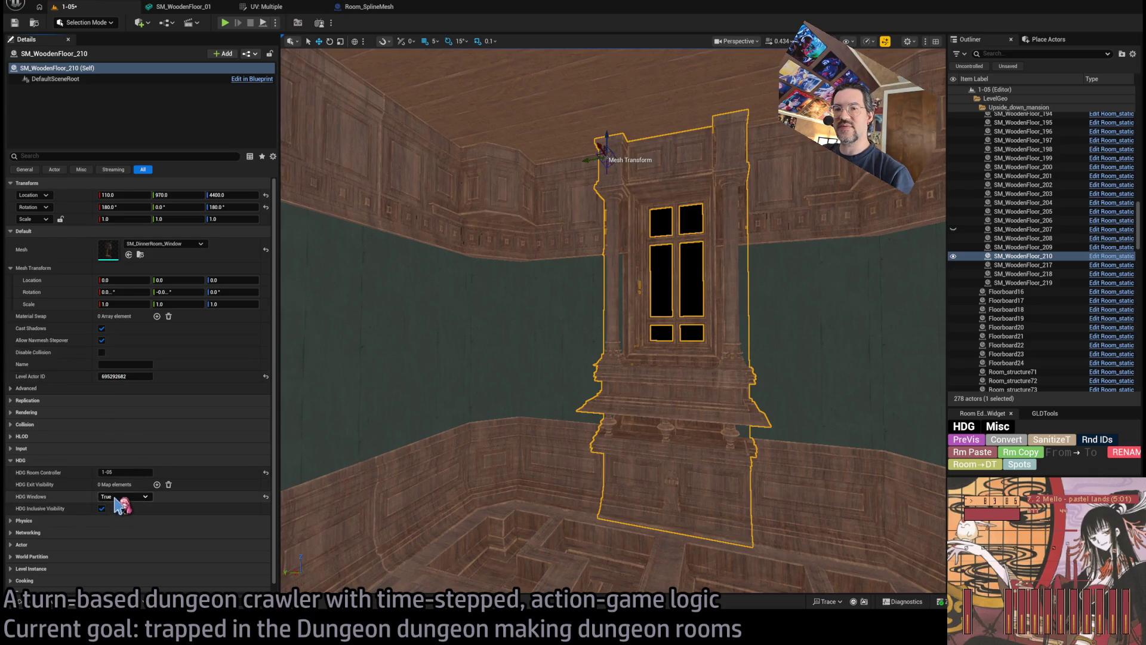
left_click(974, 447)
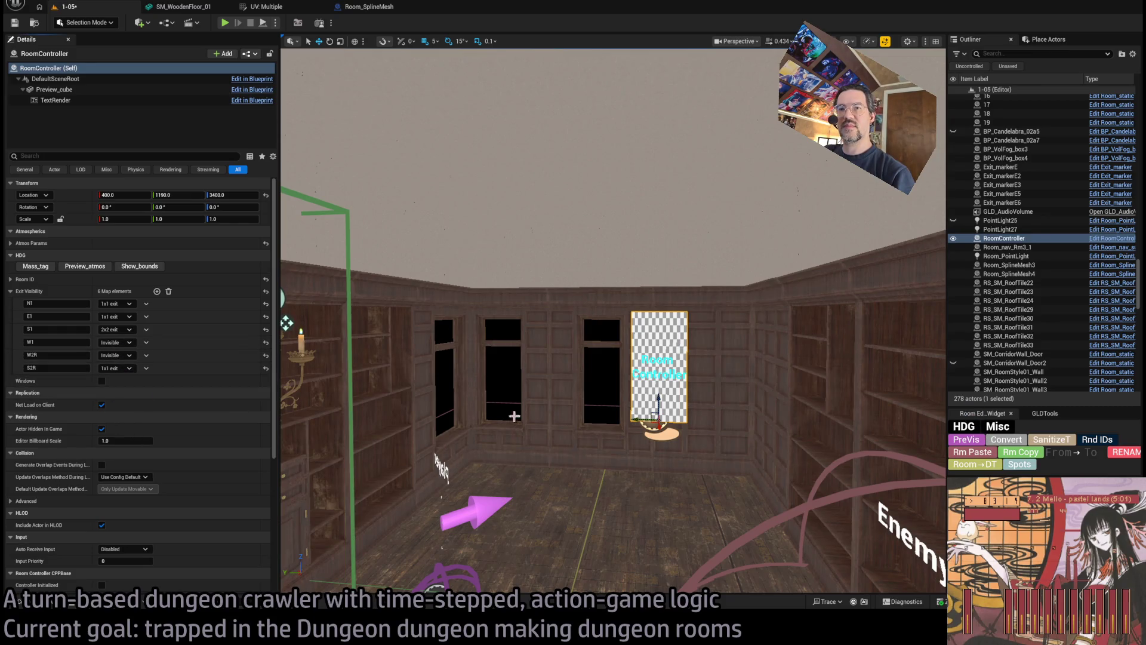
Refresh the PreVis and assign SM_DinnerRoom_Wall as SM_WoodenFloor_210's mesh.
left_click(964, 442)
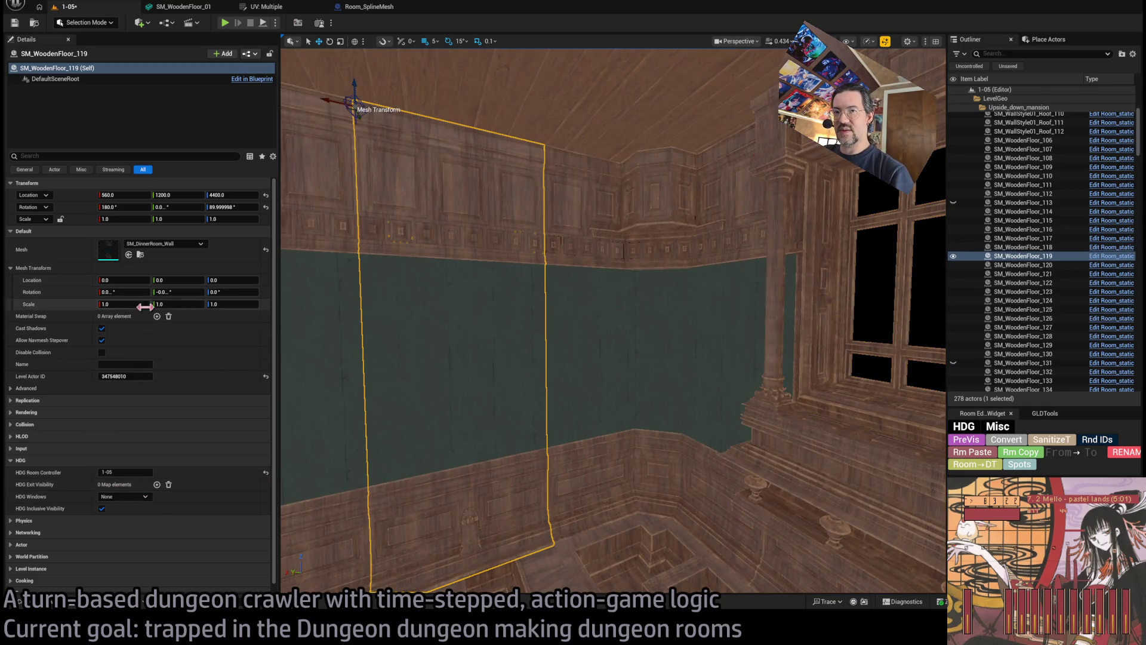
left_click(140, 255)
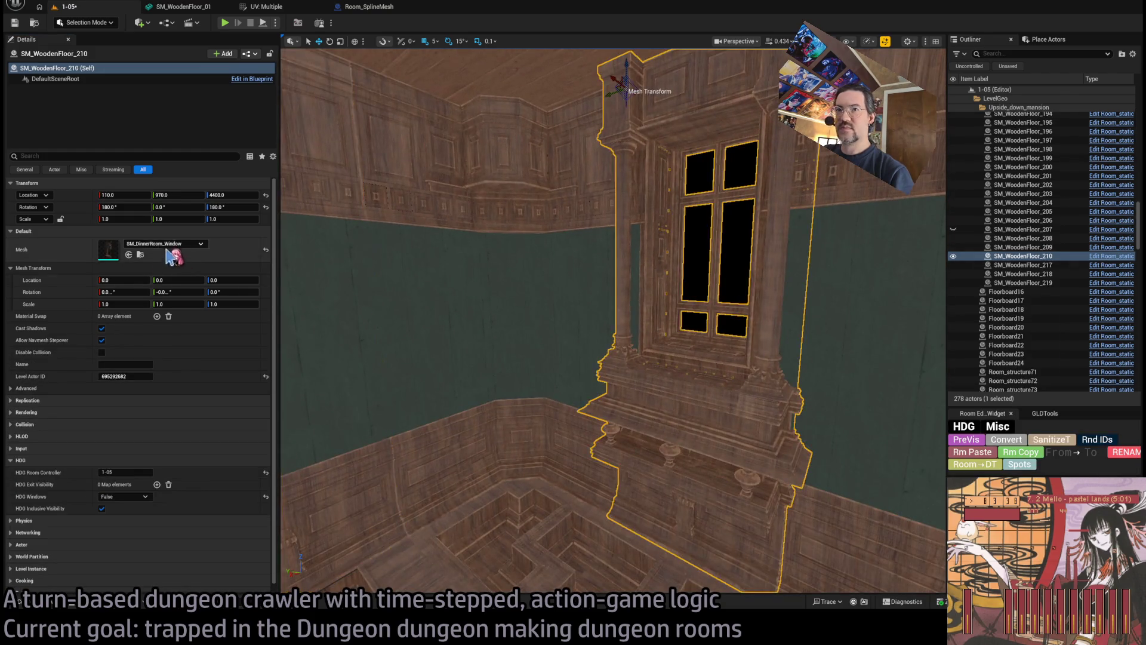
left_click(129, 255)
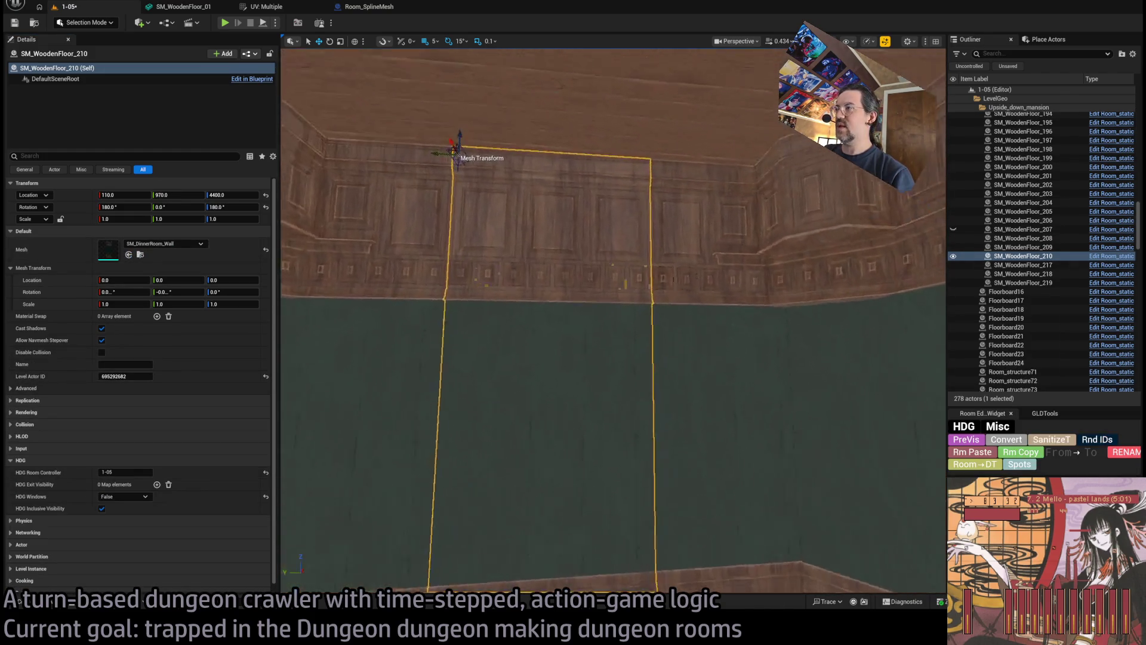
Select the library RoomController, tick Windows, and refresh the preview.
left_click_drag(456, 418, 456, 418)
left_click_drag(669, 270, 668, 271)
left_click(669, 270)
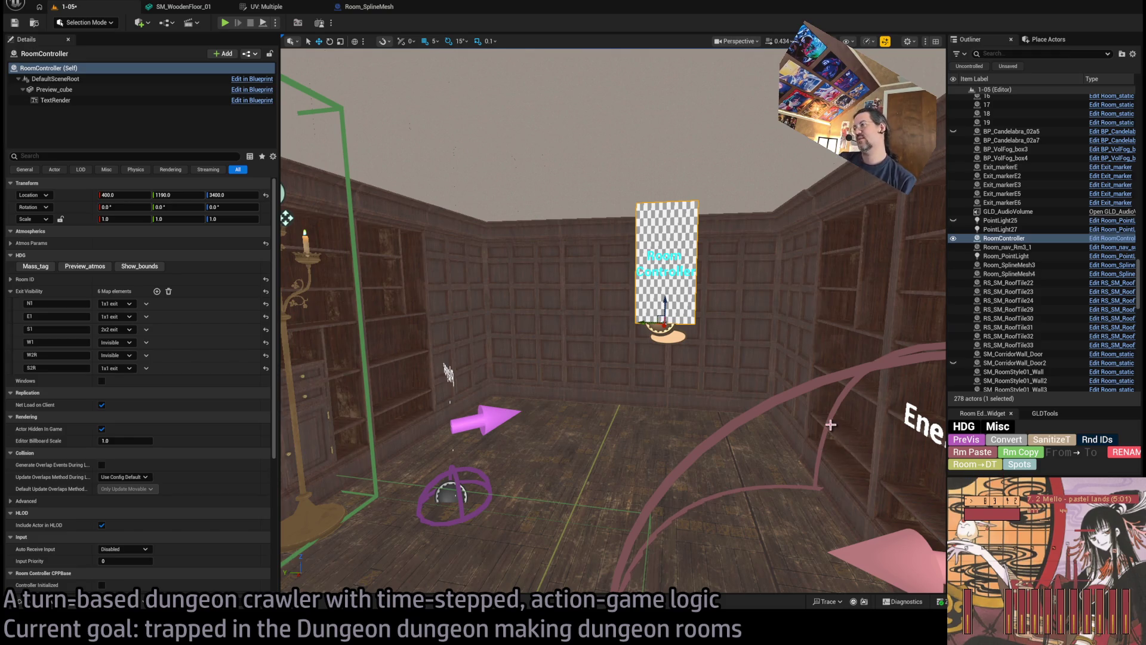
left_click(101, 381)
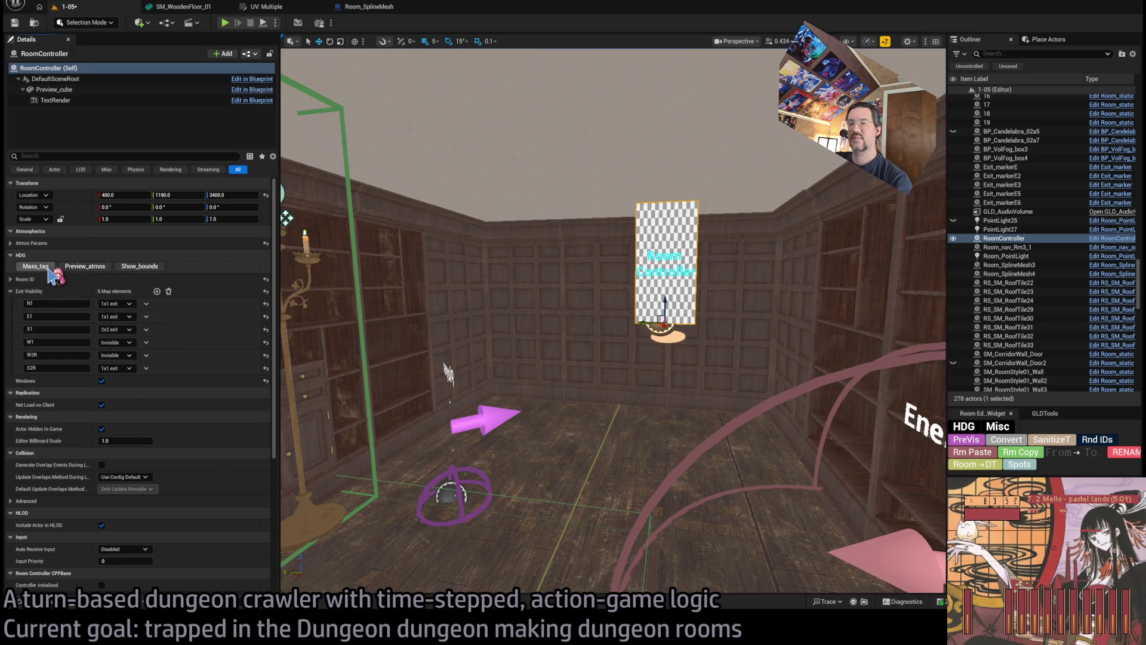
left_click(966, 442)
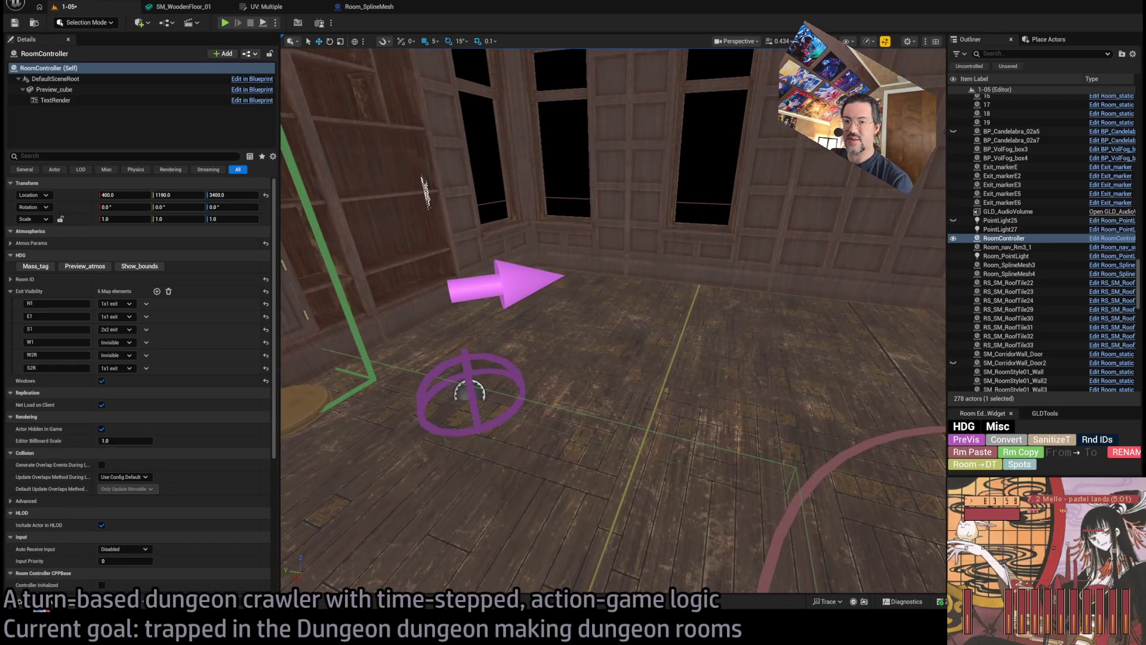
Browse Content > Base_classes > Room_actors in the Content Drawer, then bring up Place Actors.
left_click(20, 602)
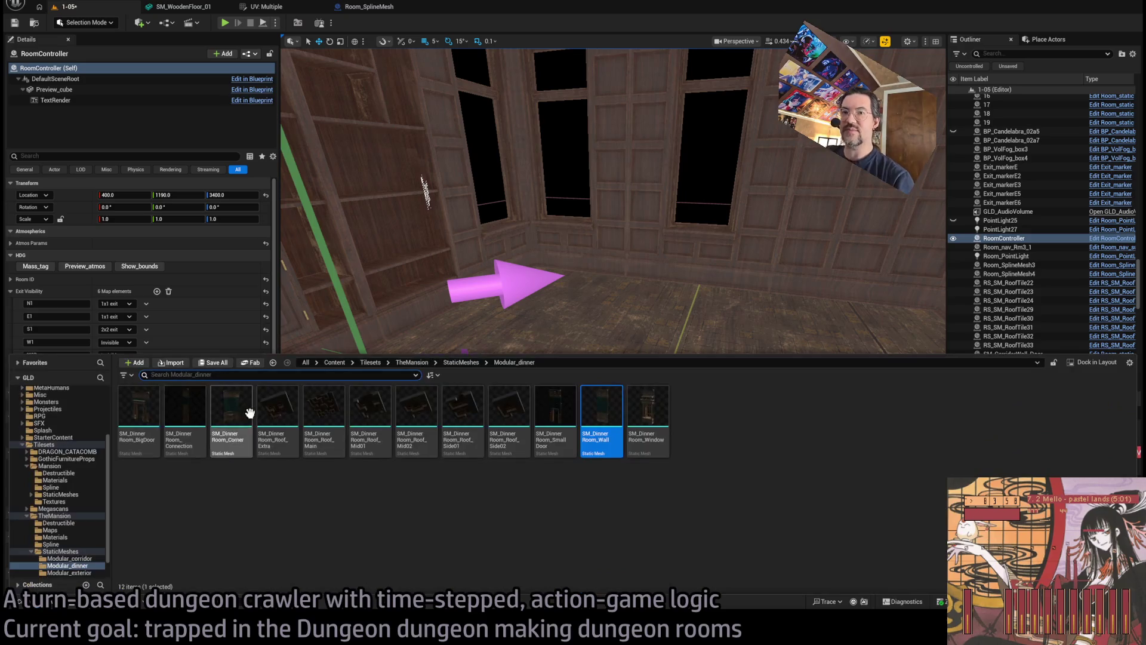
scroll(76, 414, "up", 5)
left_click(77, 398)
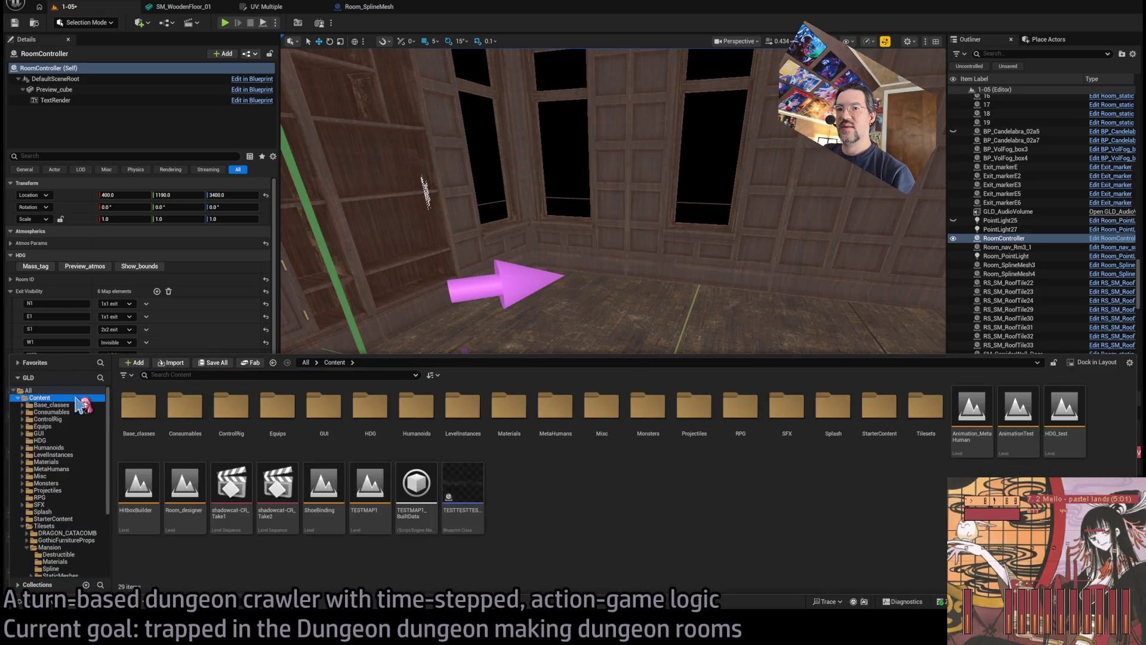
left_click(59, 405)
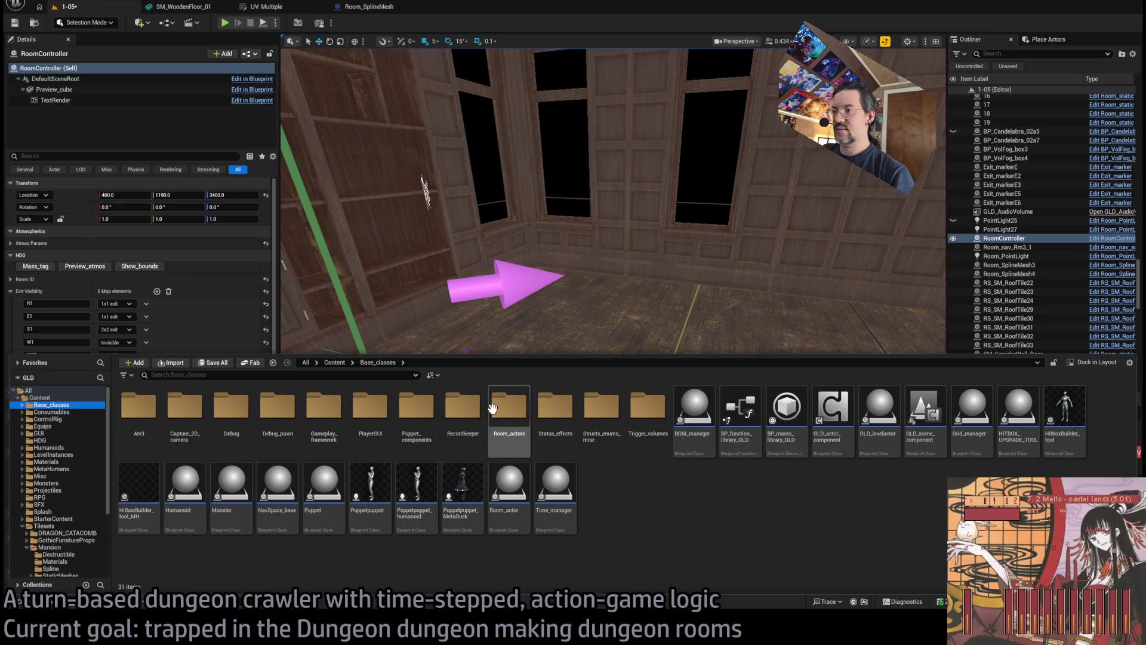
double_click(495, 409)
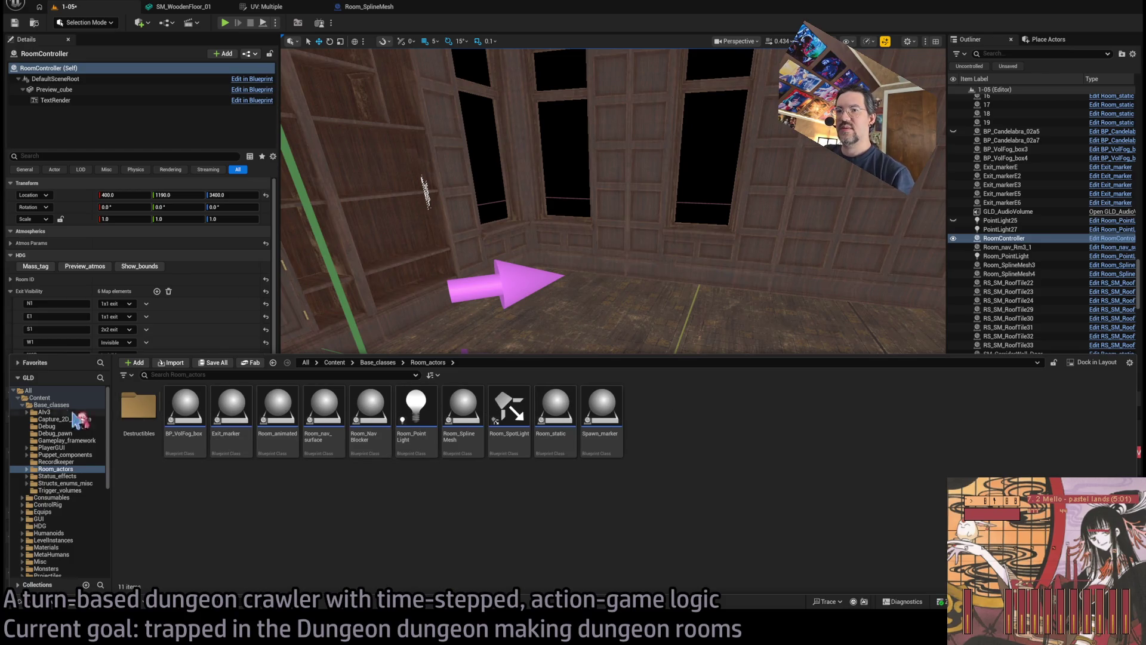
left_click(43, 391)
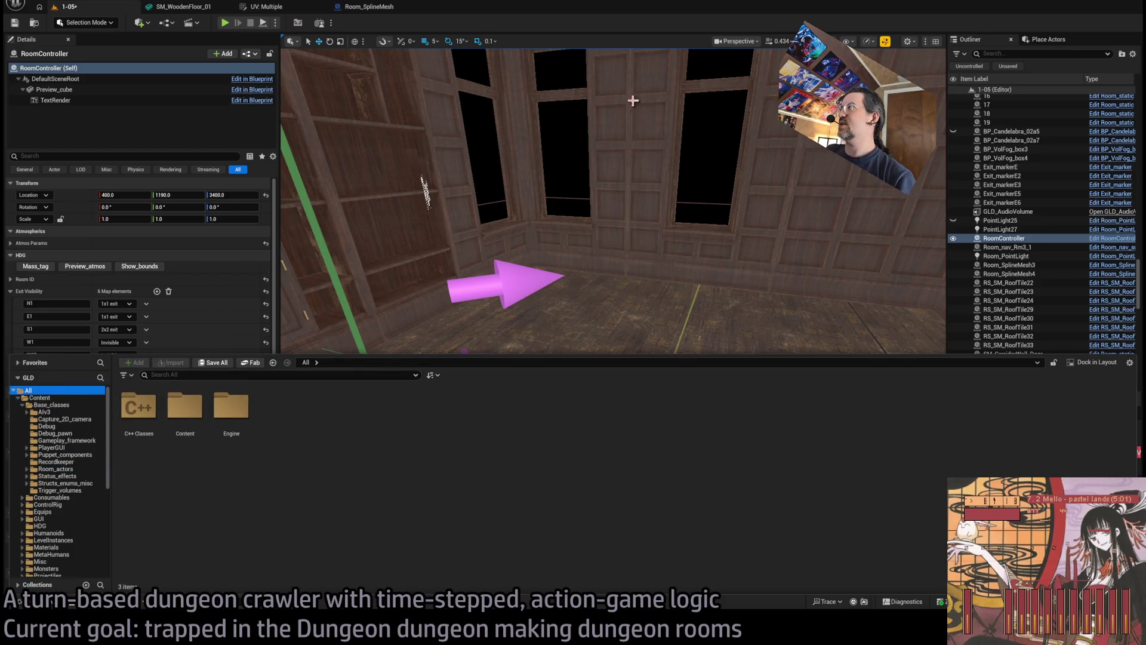
left_click(1051, 39)
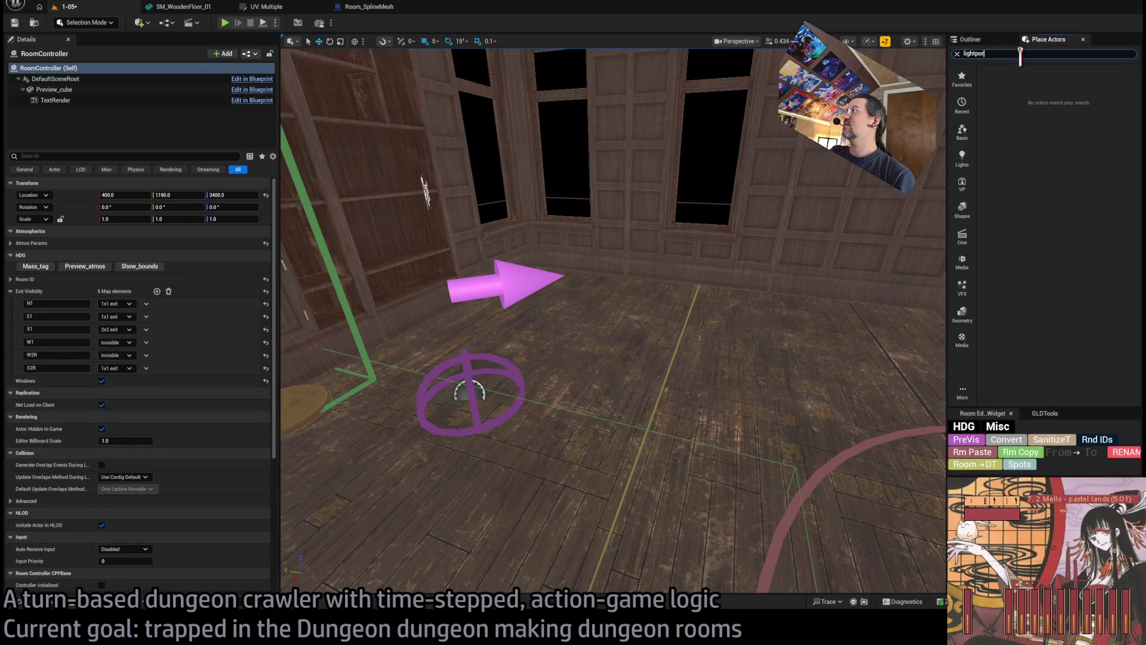
Place a Directional Light Portal and move and scale it to fit the window opening.
type("ta")
left_click_drag(1027, 74, 657, 310)
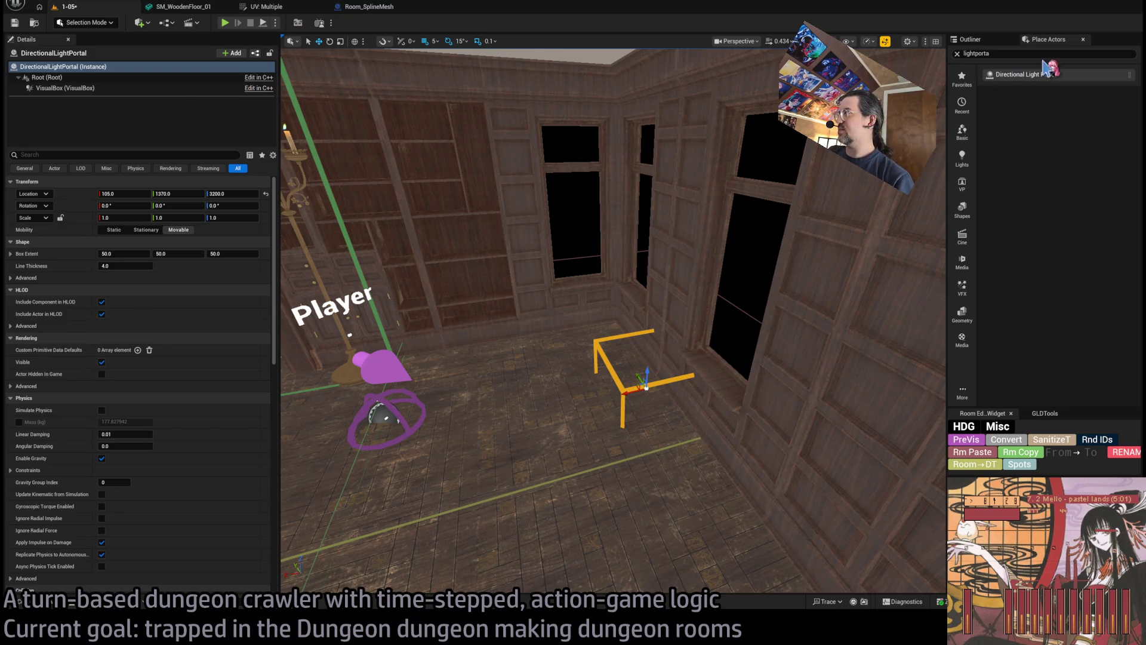
left_click(995, 40)
key("f")
mouse_move(627, 384)
left_mouse_down()
mouse_move(739, 394)
mouse_move(728, 396)
left_mouse_up()
mouse_move(739, 379)
left_mouse_down()
mouse_move(801, 153)
mouse_move(800, 259)
left_mouse_up()
key("f")
key("e")
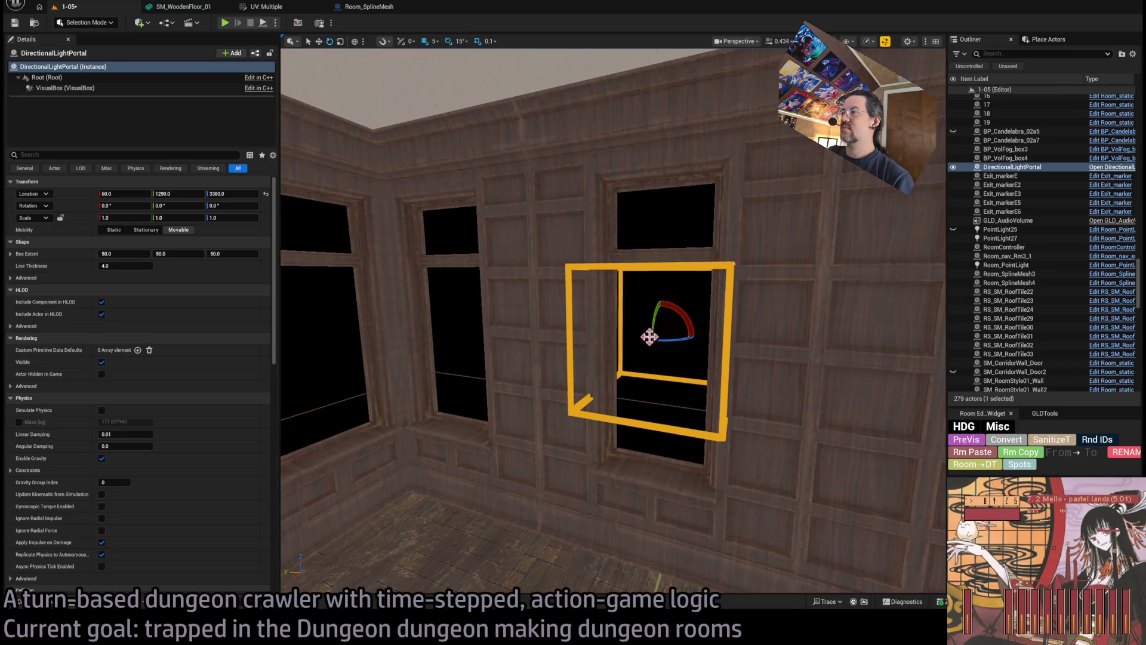
mouse_move(641, 329)
left_mouse_down()
mouse_move(648, 345)
mouse_move(656, 303)
left_mouse_up()
mouse_move(597, 250)
left_mouse_down()
mouse_move(291, 157)
mouse_move(634, 364)
left_mouse_up()
mouse_move(550, 441)
left_mouse_down()
mouse_move(678, 265)
mouse_move(591, 452)
left_mouse_up()
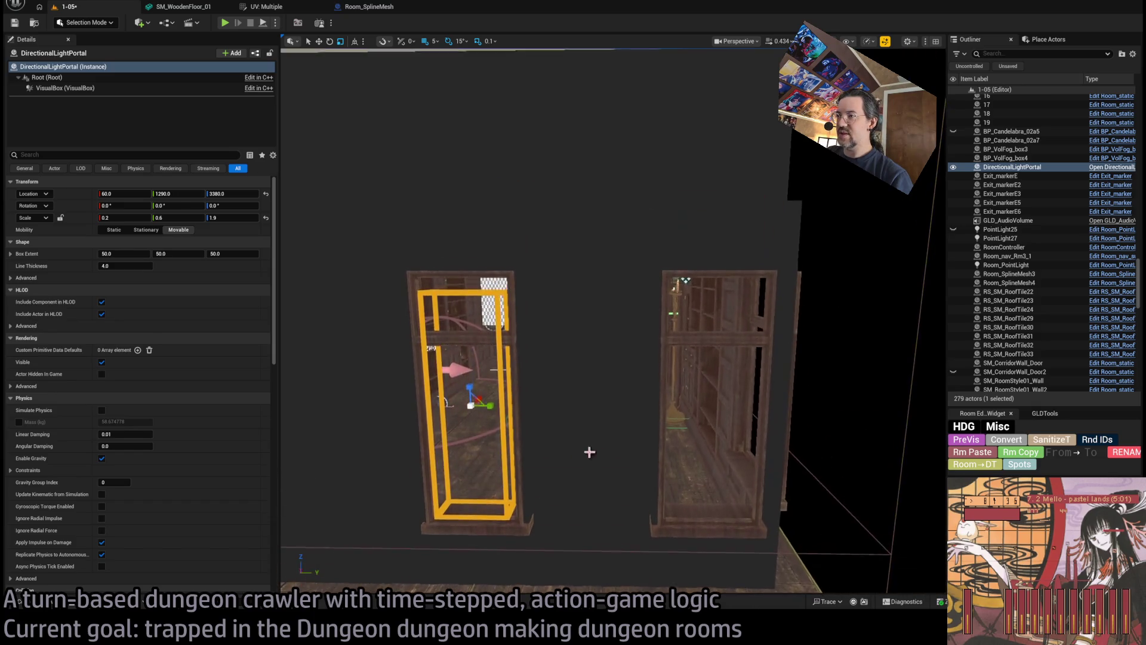
Alt-drag copies of the portal into the neighbouring door frames and adjust their depth.
mouse_move(480, 411)
left_mouse_down()
mouse_move(729, 427)
mouse_move(497, 372)
mouse_move(551, 340)
mouse_move(669, 326)
mouse_move(637, 413)
left_mouse_up()
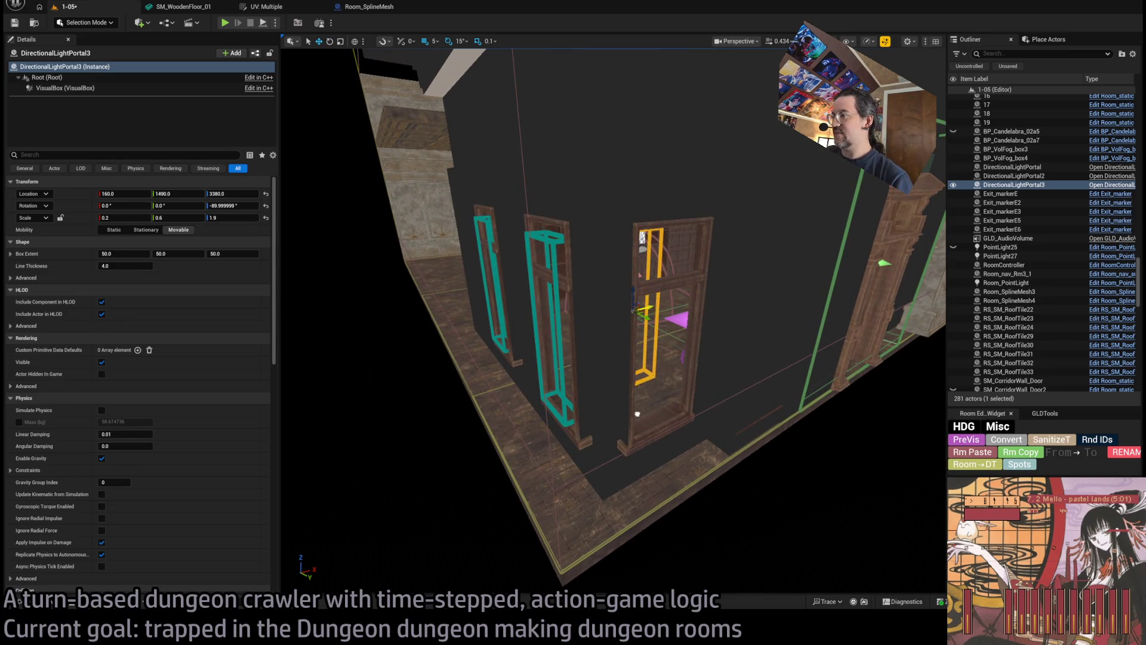
mouse_move(642, 312)
left_mouse_down()
mouse_move(668, 329)
mouse_move(660, 342)
left_mouse_up()
key("f")
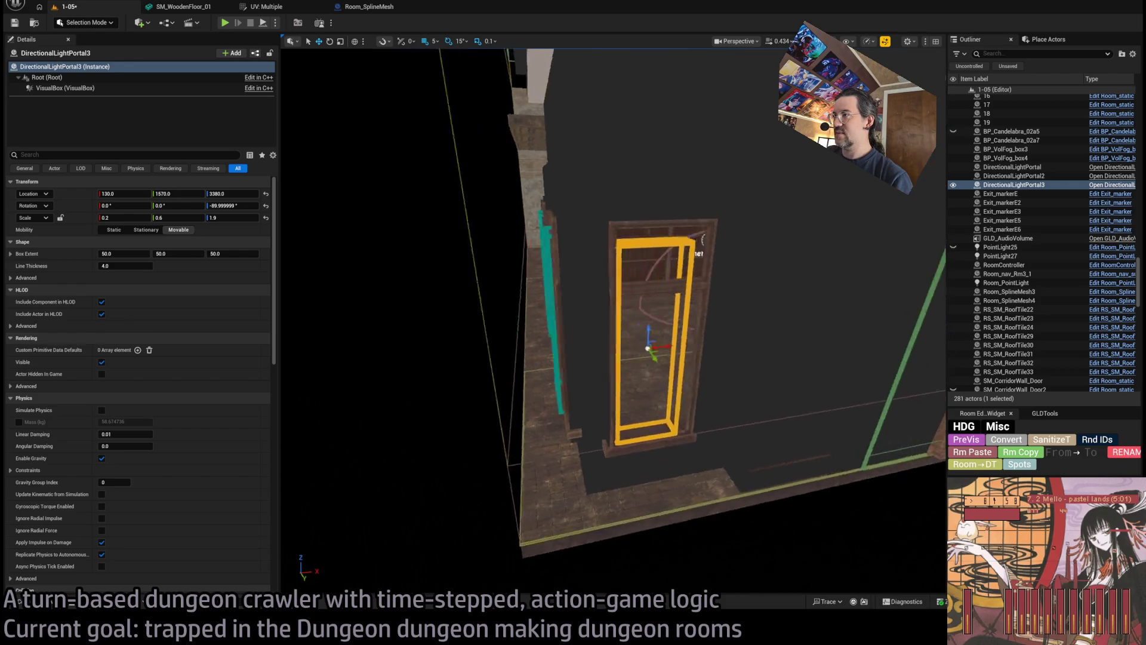
left_click_drag(539, 339, 557, 341)
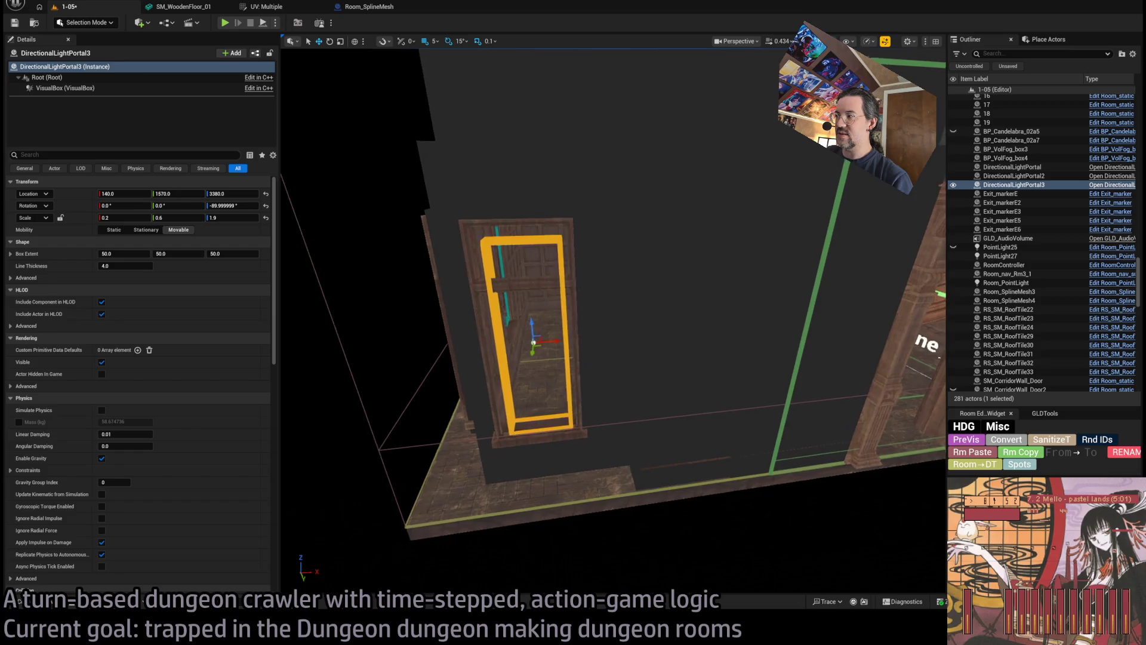
key("f")
scroll(612, 356, "down", 6)
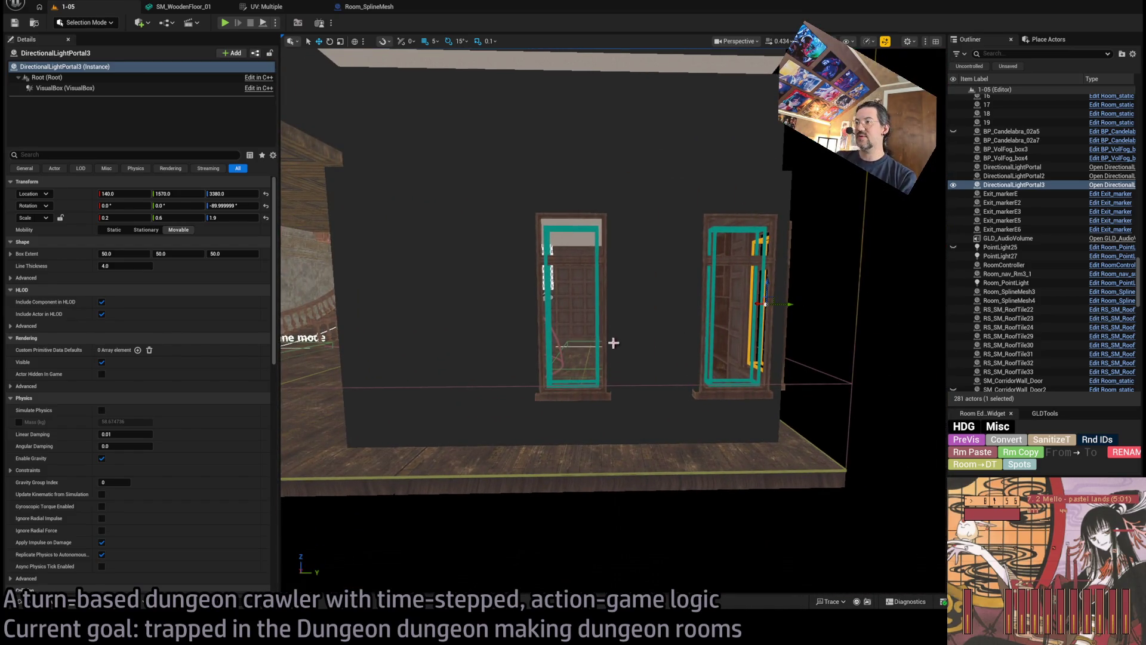
left_click(598, 288)
key("f")
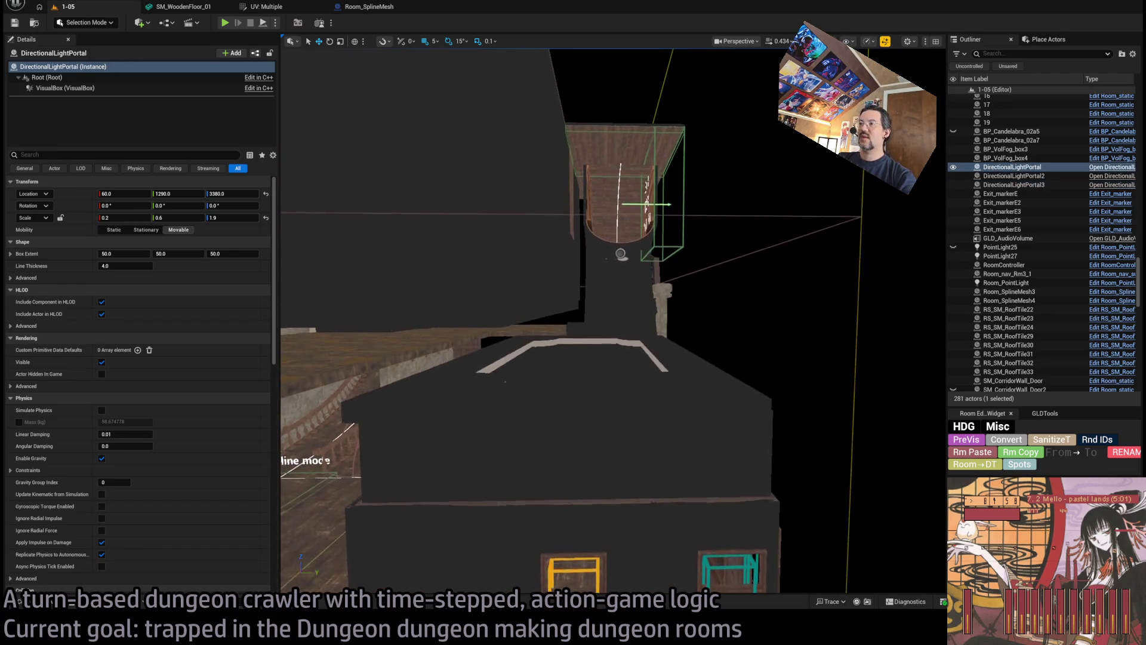
scroll(597, 358, "down", 5)
mouse_move(686, 358)
left_mouse_down()
mouse_move(799, 387)
mouse_move(696, 356)
mouse_move(707, 476)
mouse_move(558, 220)
left_mouse_up()
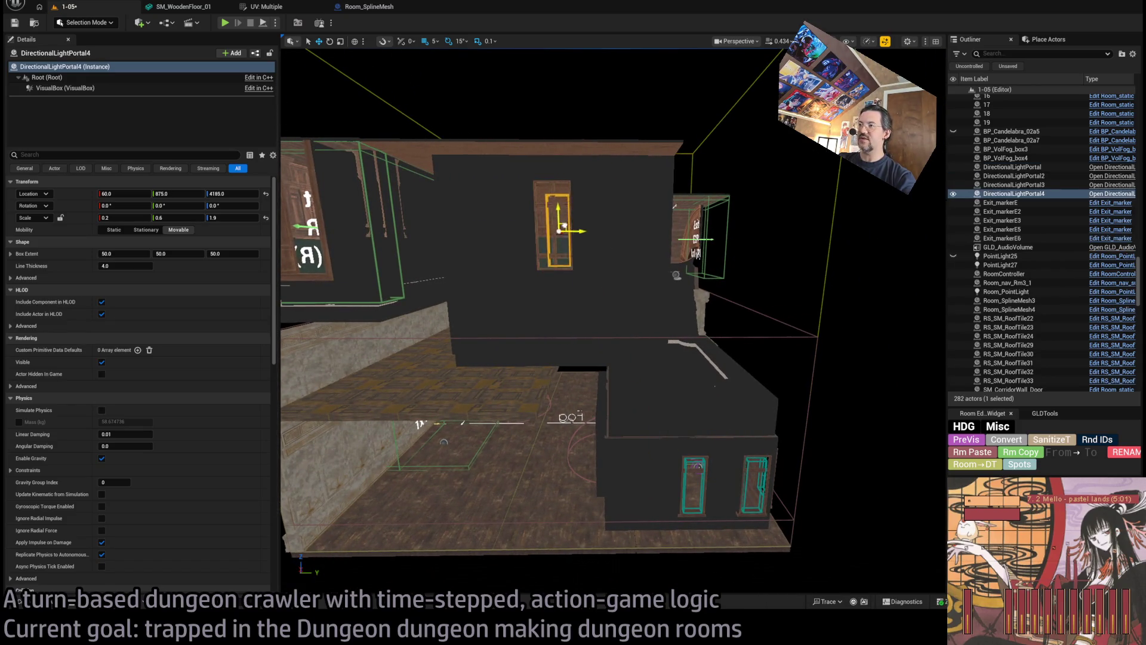
Fly the view to the double window frame, then pull back to see the door and corridor.
mouse_move(653, 260)
left_mouse_down()
mouse_move(653, 239)
mouse_move(597, 227)
mouse_move(495, 327)
mouse_move(442, 315)
mouse_move(402, 415)
mouse_move(540, 391)
mouse_move(551, 357)
mouse_move(630, 368)
left_mouse_up()
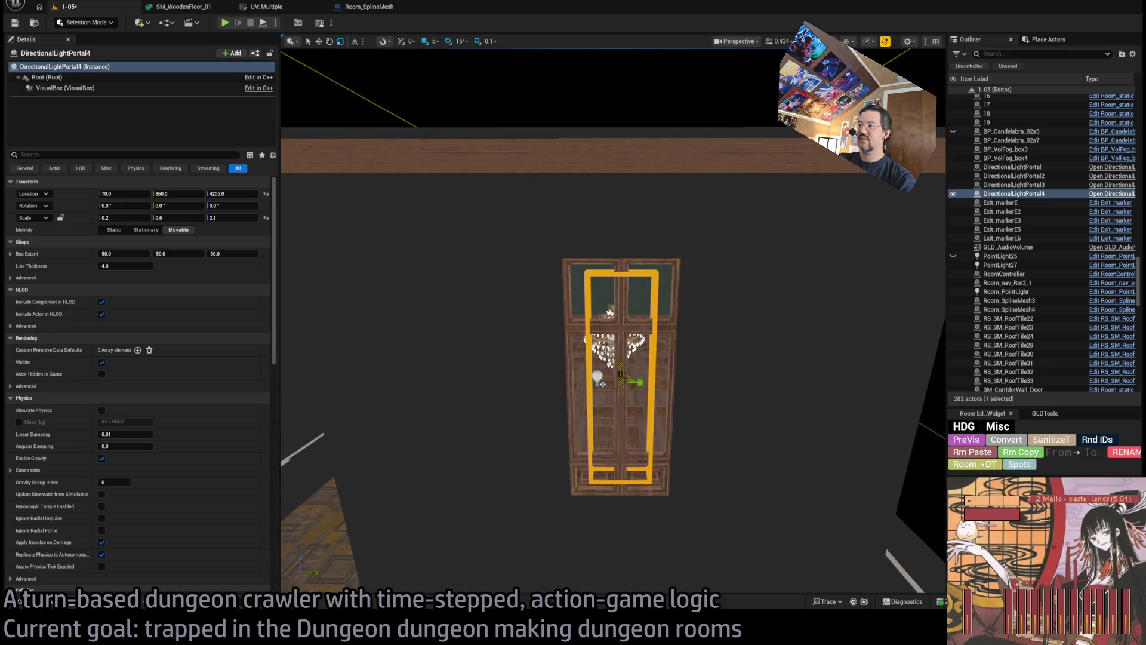
mouse_move(630, 368)
left_mouse_down()
mouse_move(482, 545)
mouse_move(537, 454)
mouse_move(532, 384)
mouse_move(558, 478)
mouse_move(882, 511)
mouse_move(618, 224)
mouse_move(621, 251)
mouse_move(573, 281)
left_mouse_up()
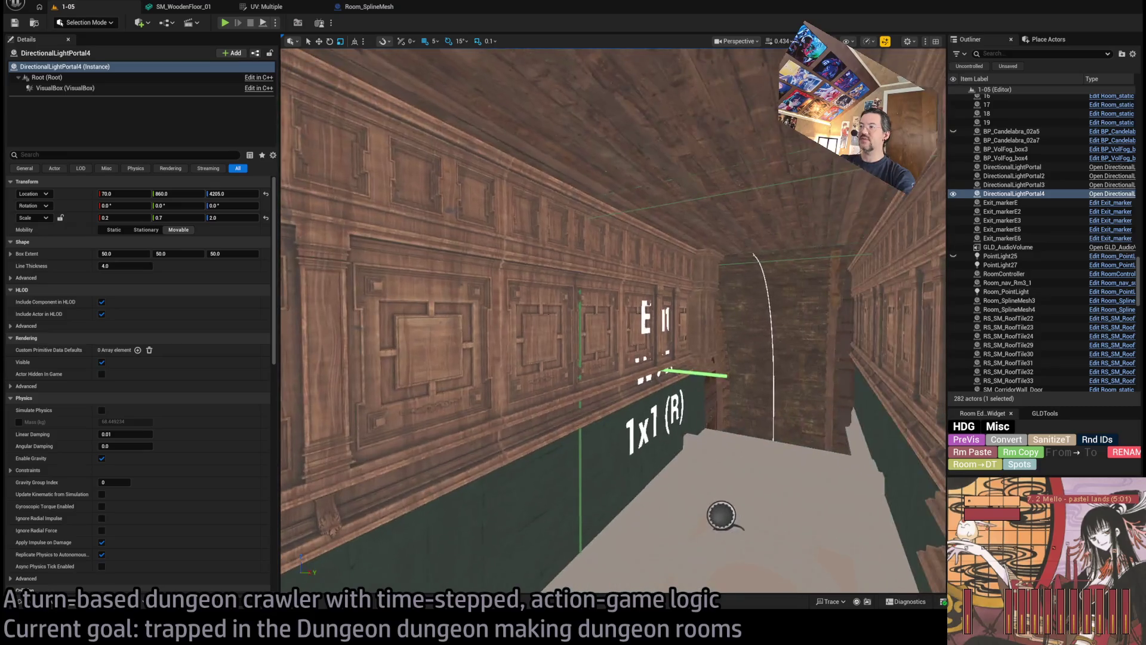
left_click(633, 335)
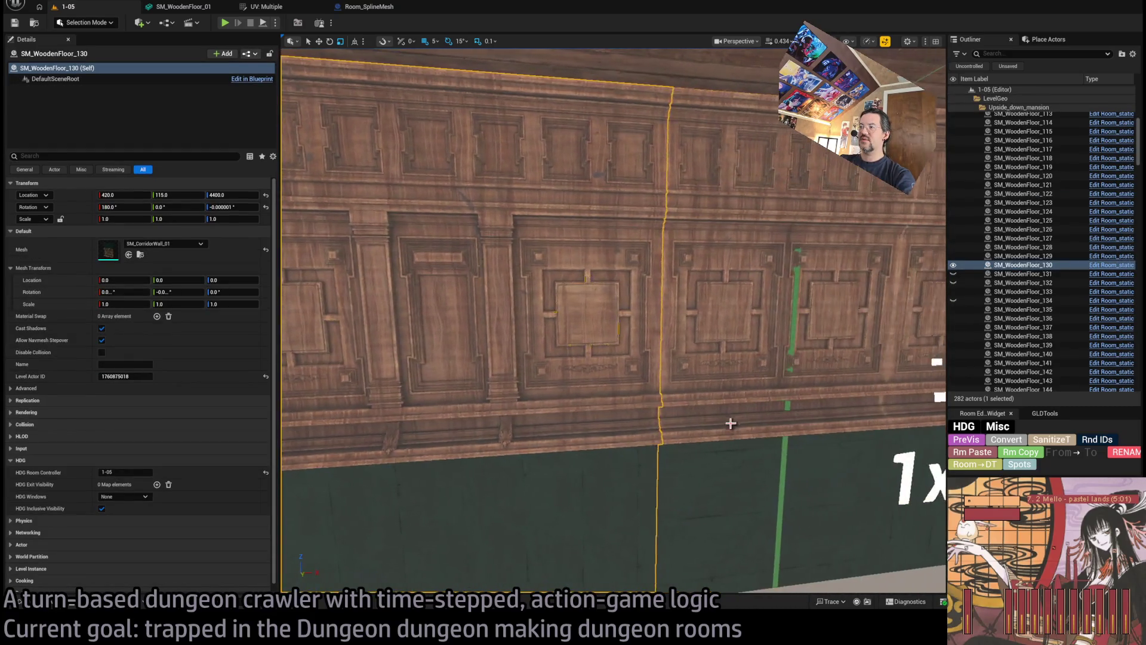
key("Delete")
key("ctrl+z")
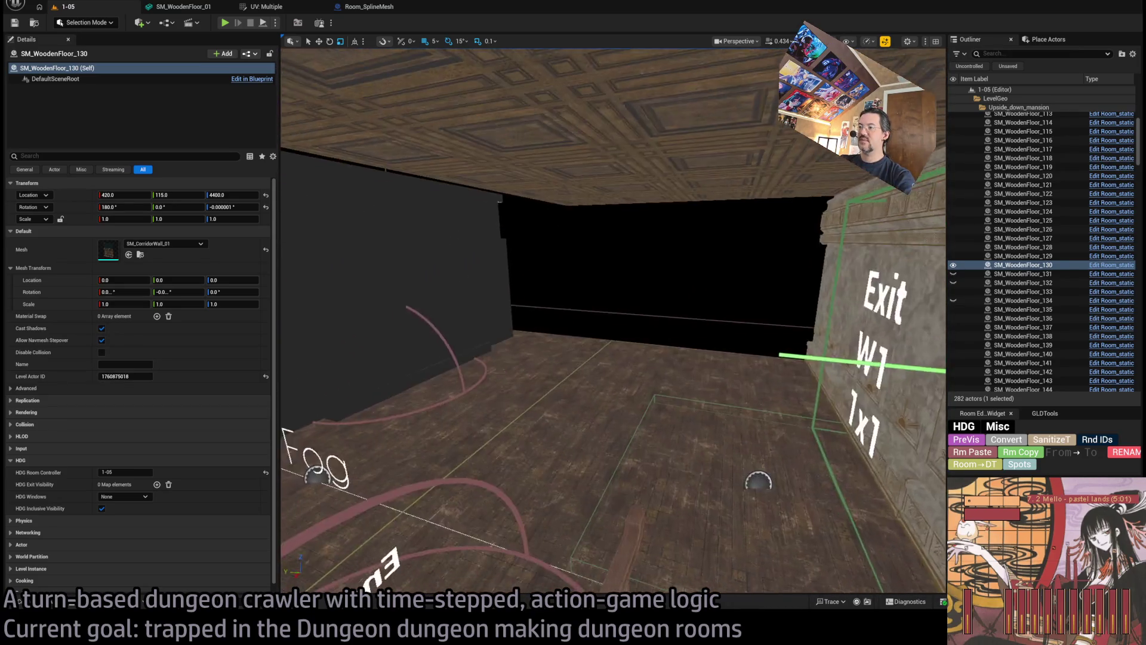
key("w")
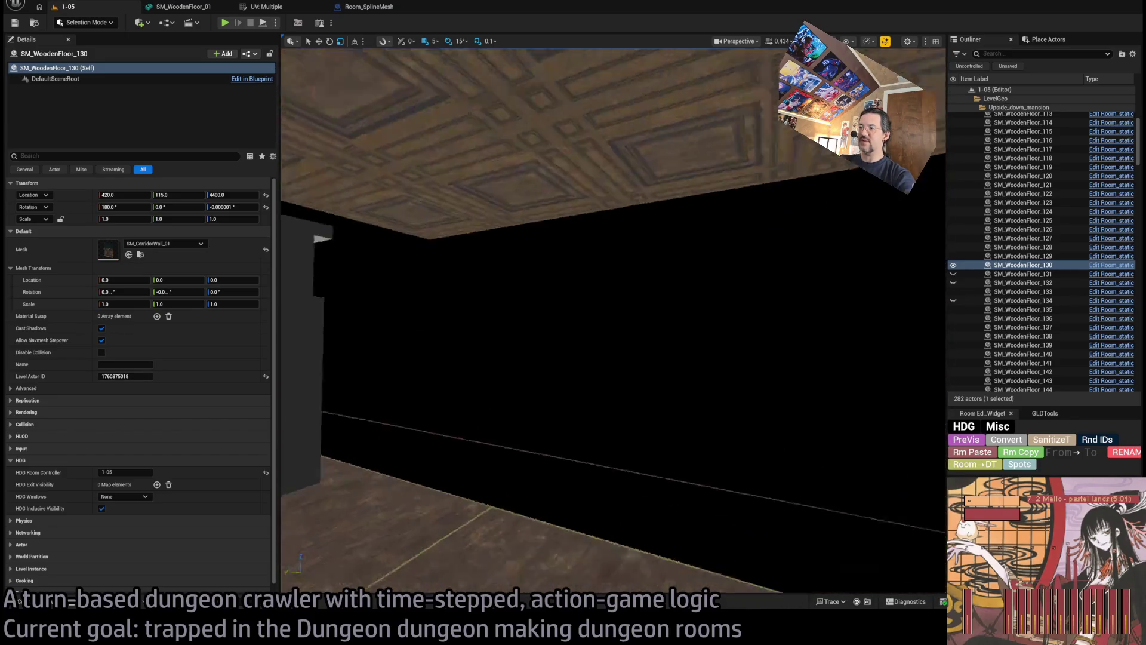
mouse_move(730, 416)
left_mouse_down()
mouse_move(730, 454)
mouse_move(657, 453)
mouse_move(730, 416)
left_mouse_up()
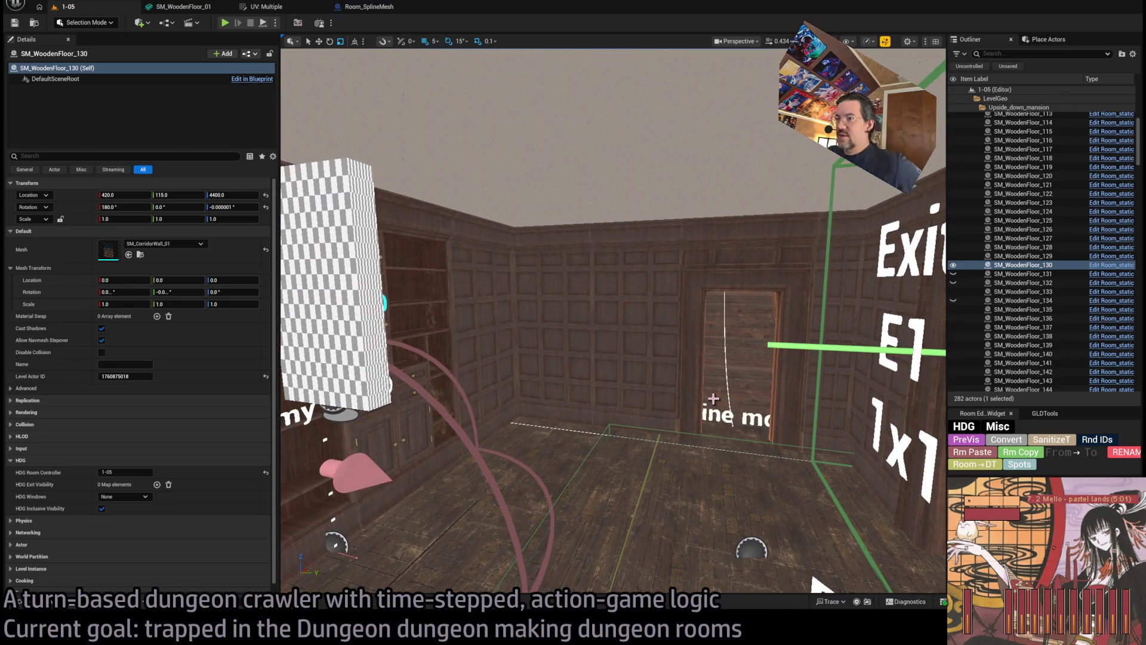
left_click_drag(712, 398, 746, 345)
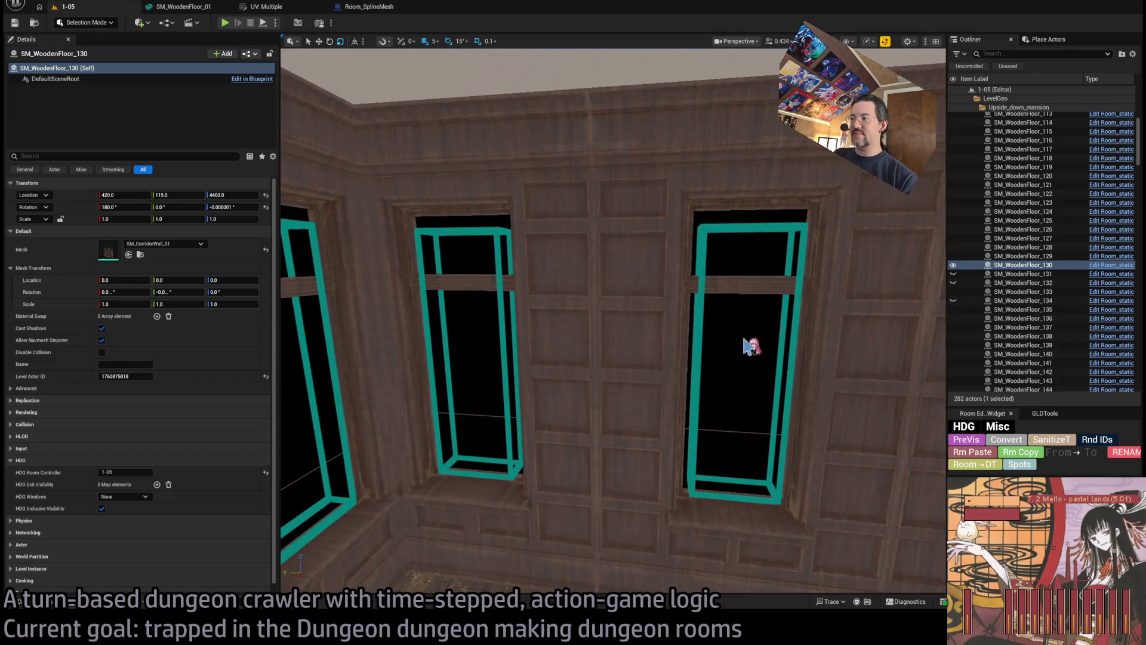
left_click(695, 329)
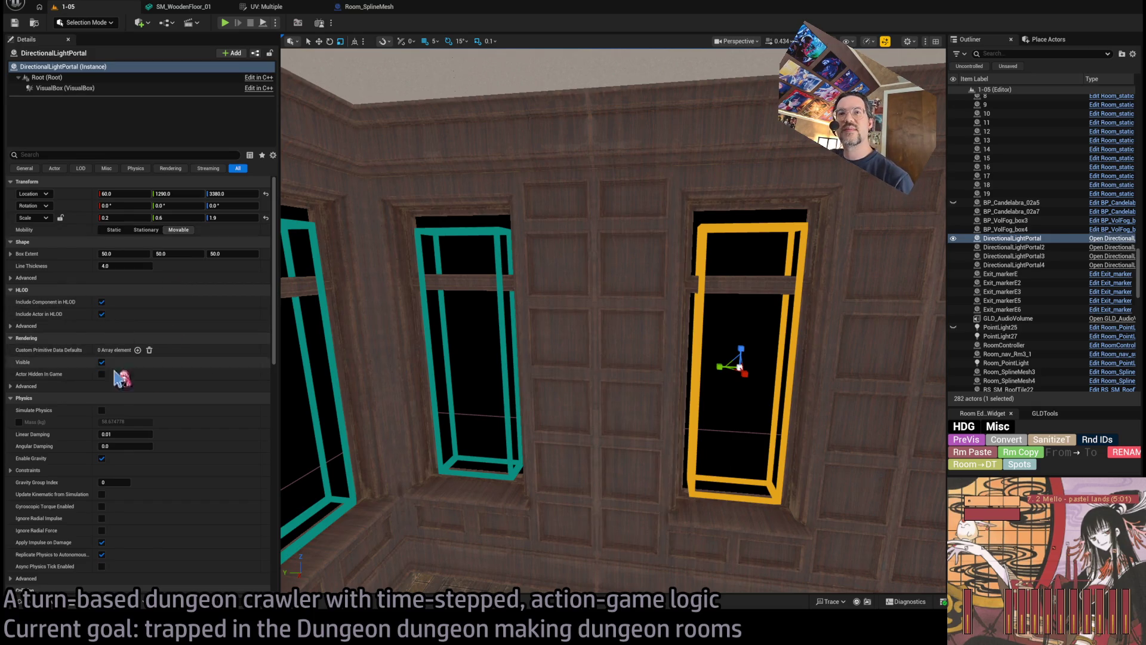
Collapse the portal's Physics, Rendering, Collision, Tags, Cooking, Navigation, Default, Replication, Networking, Input and Actor categories.
left_click(54, 397)
left_click(52, 338)
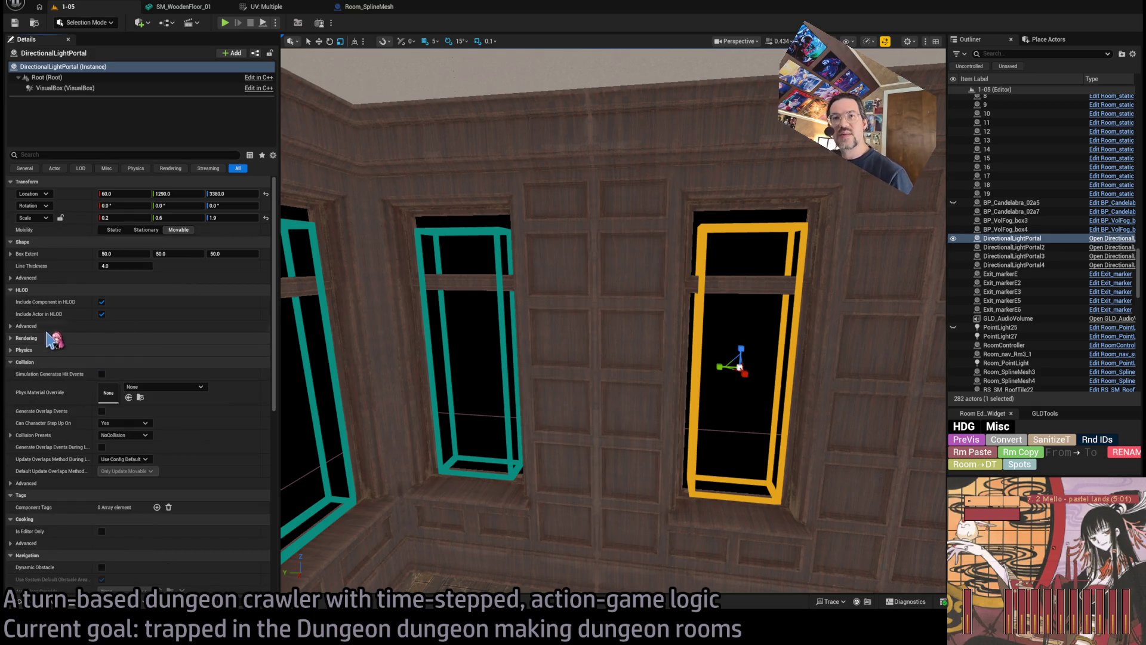
left_click(67, 362)
left_click(70, 375)
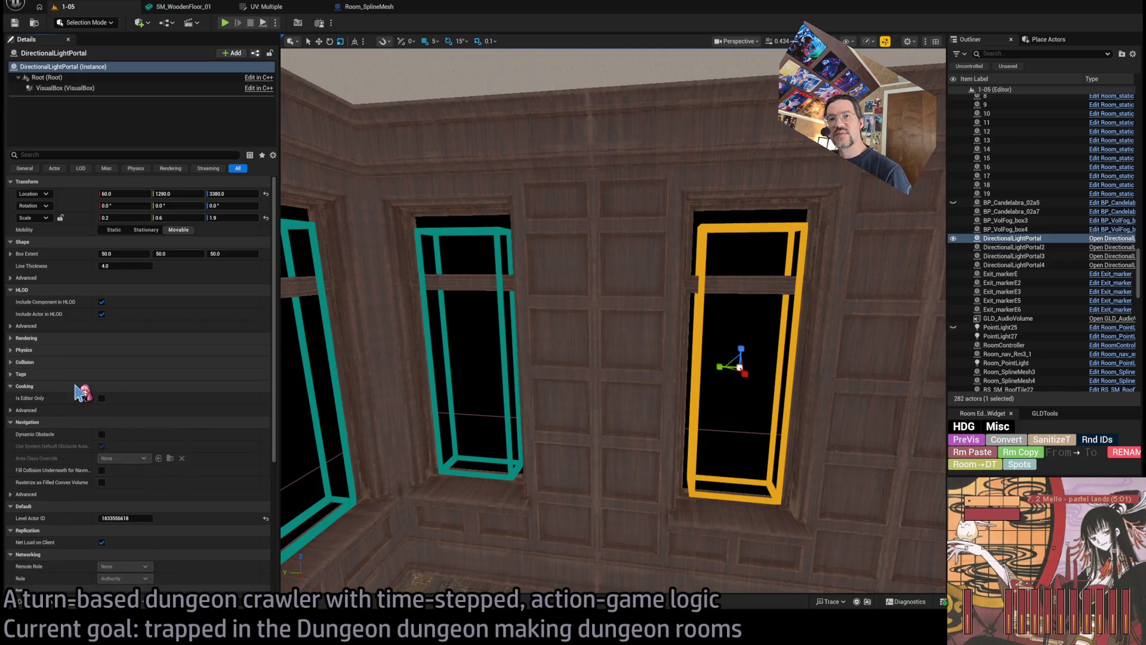
left_click(78, 386)
left_click(81, 398)
left_click(83, 411)
left_click(80, 422)
left_click(82, 434)
left_click(86, 446)
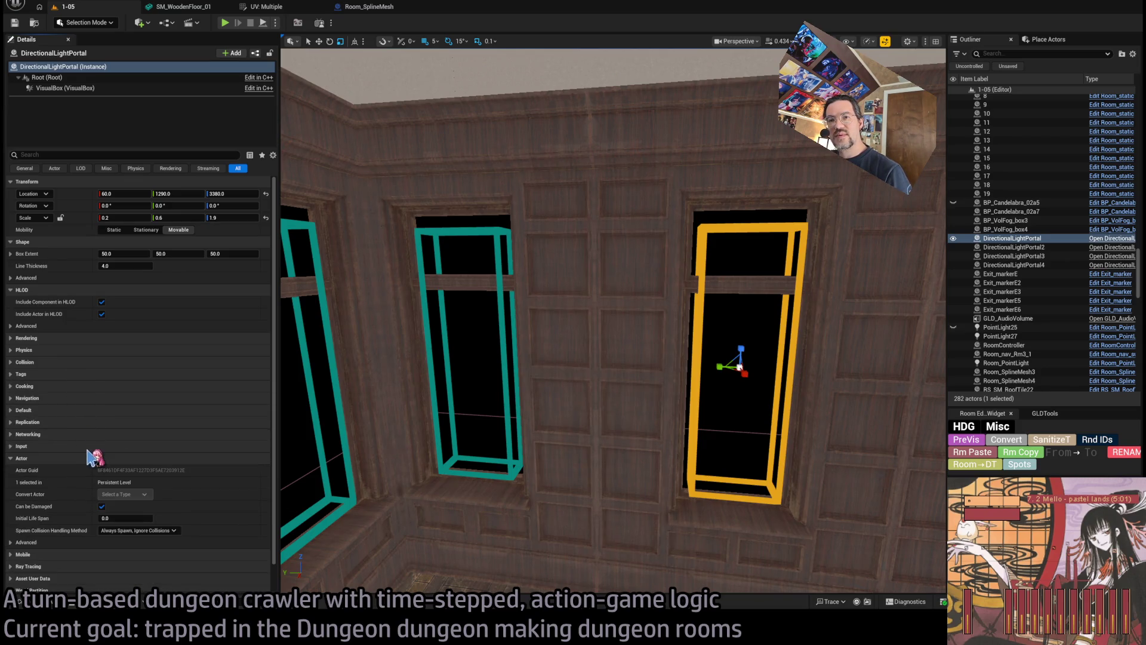
left_click(54, 458)
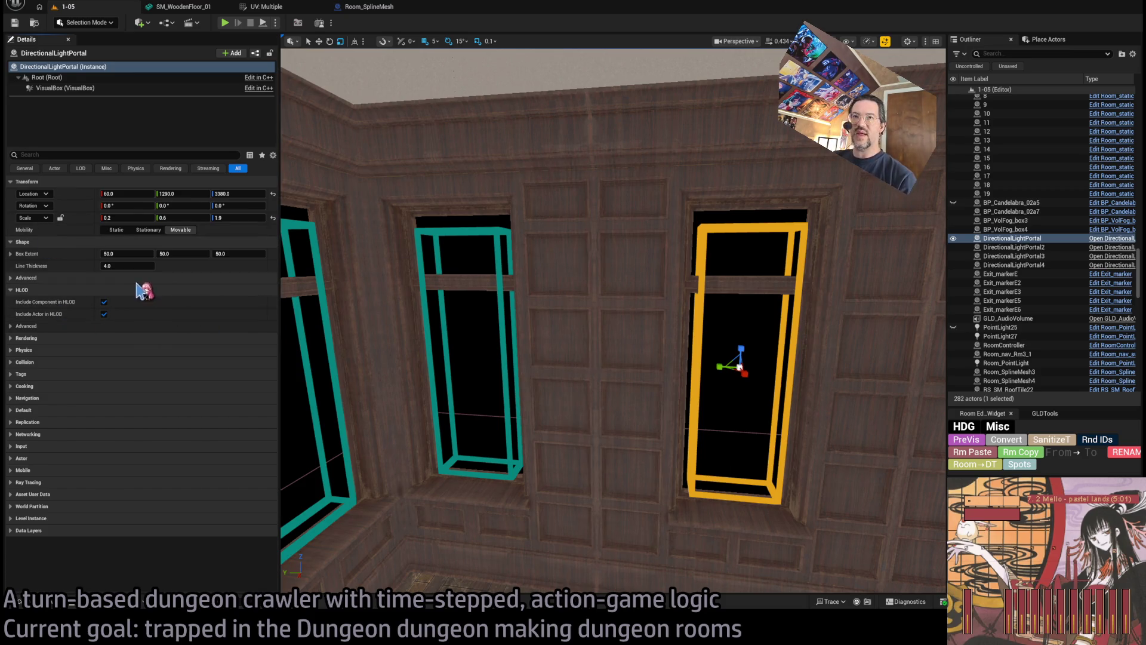
mouse_move(714, 354)
left_mouse_down()
mouse_move(692, 412)
mouse_move(693, 382)
mouse_move(693, 418)
mouse_move(716, 332)
left_mouse_up()
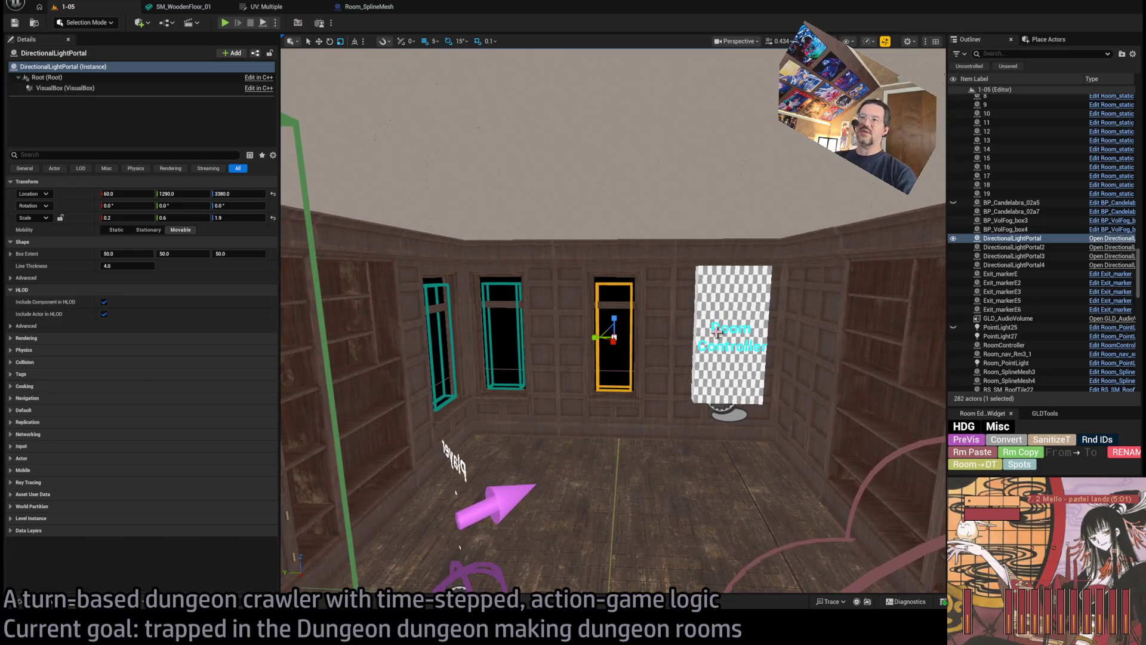